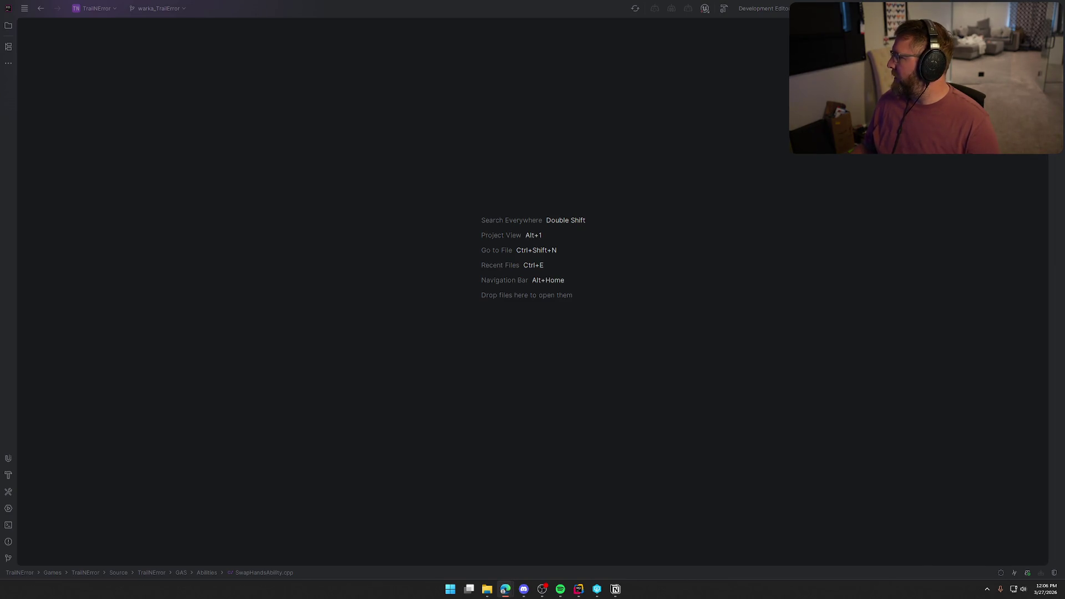
Switch from Rider to Edge, showing the PSA 9 #041 Monkey D. Luffy pull.
{"action": "key", "text": "alt+Tab"}
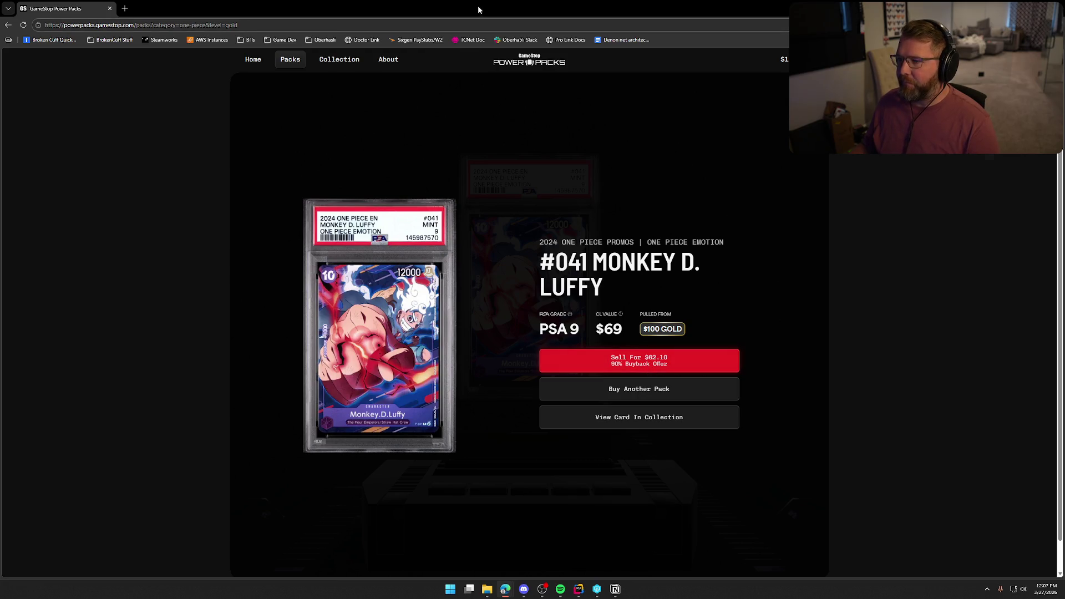
Switch back to the Rider editor, then return to the GameStop Power Packs browser.
{"action": "key", "text": "alt+Tab"}
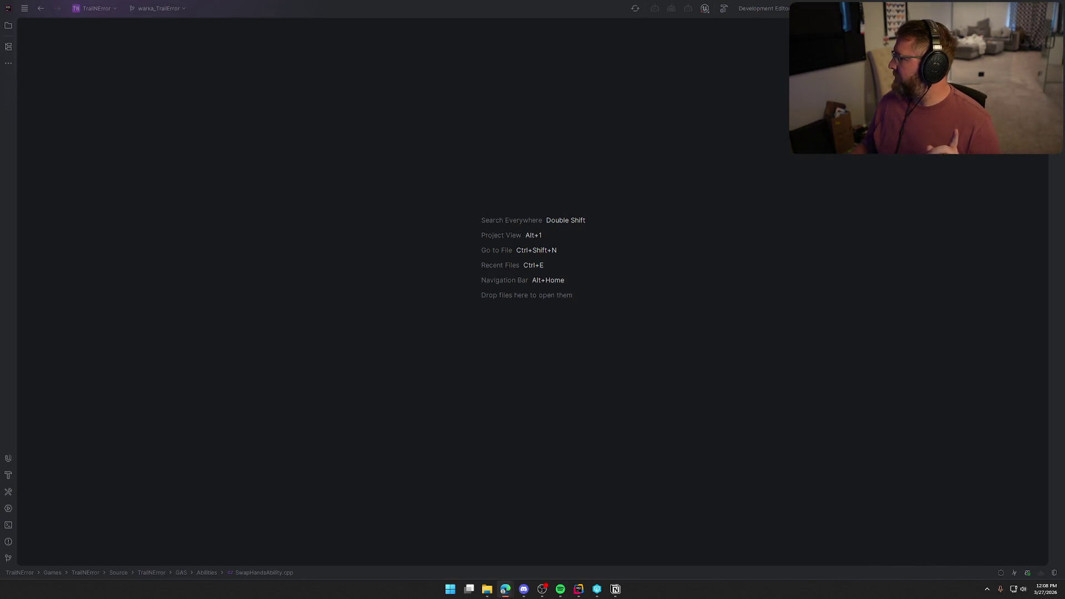
{"action": "key", "text": "alt+Tab"}
Maximize the browser, finish opening the pack to reveal PSA 10 #106 Zeus, then return to Rider.
{"action": "double_click", "coordinate": [621, 111]}
{"action": "left_click", "coordinate": [816, 566]}
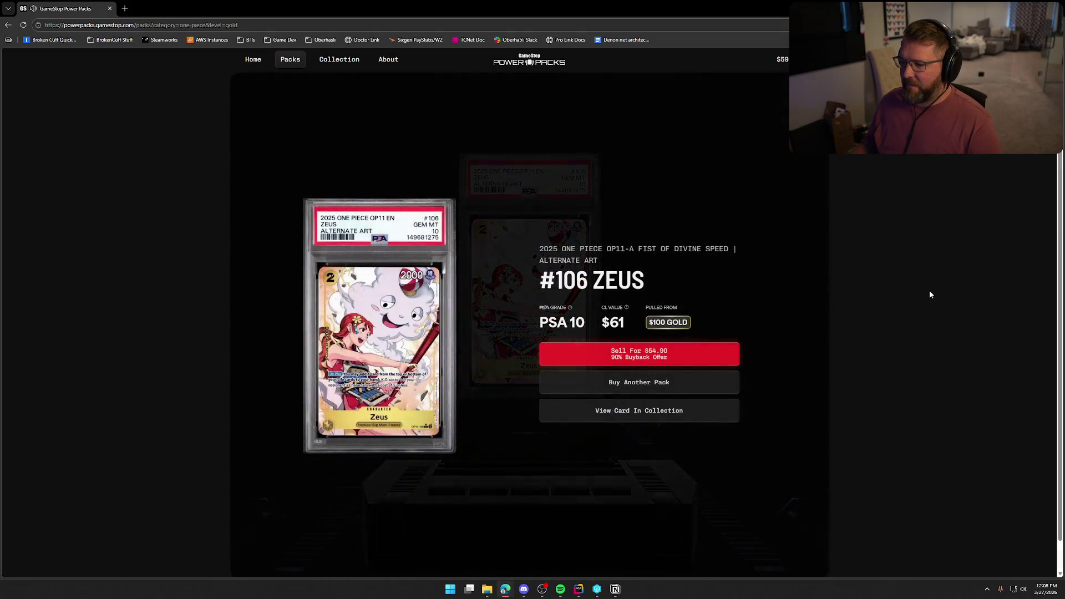
{"action": "key", "text": "alt+Tab"}
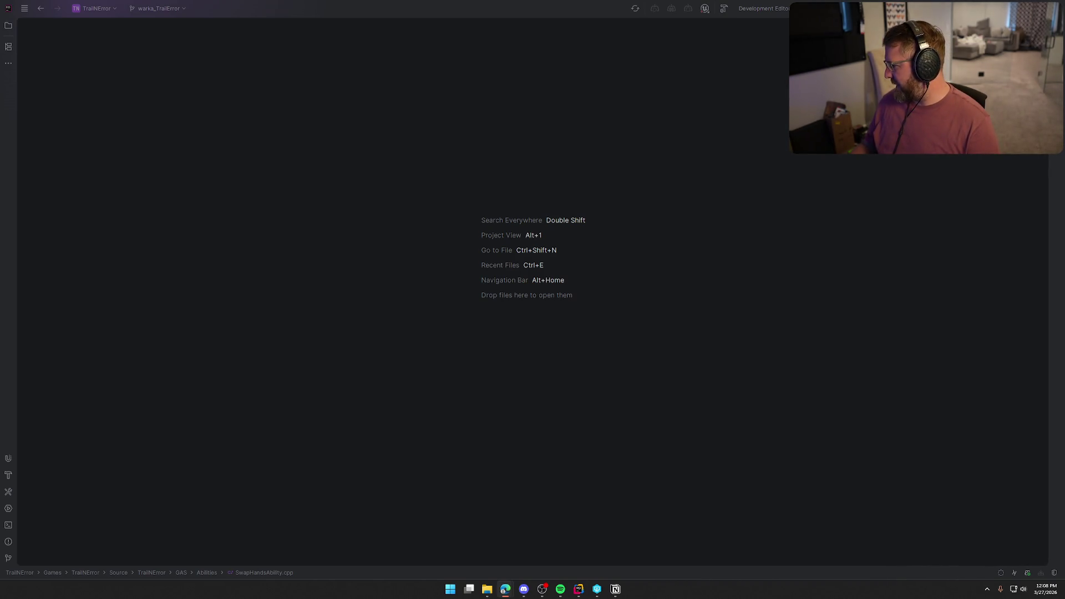
Bring up Edge maximized on the Power Packs Collection page with its PSA estimates.
{"action": "key", "text": "alt+Tab"}
{"action": "key", "text": "alt+Tab"}
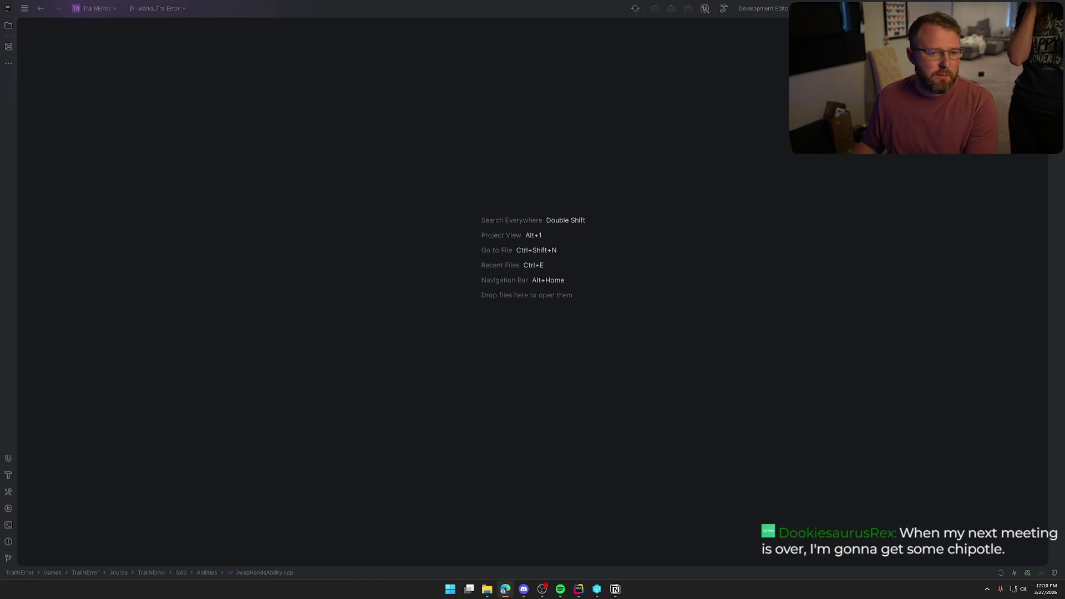
{"action": "key", "text": "alt+Tab"}
{"action": "double_click", "coordinate": [418, 93]}
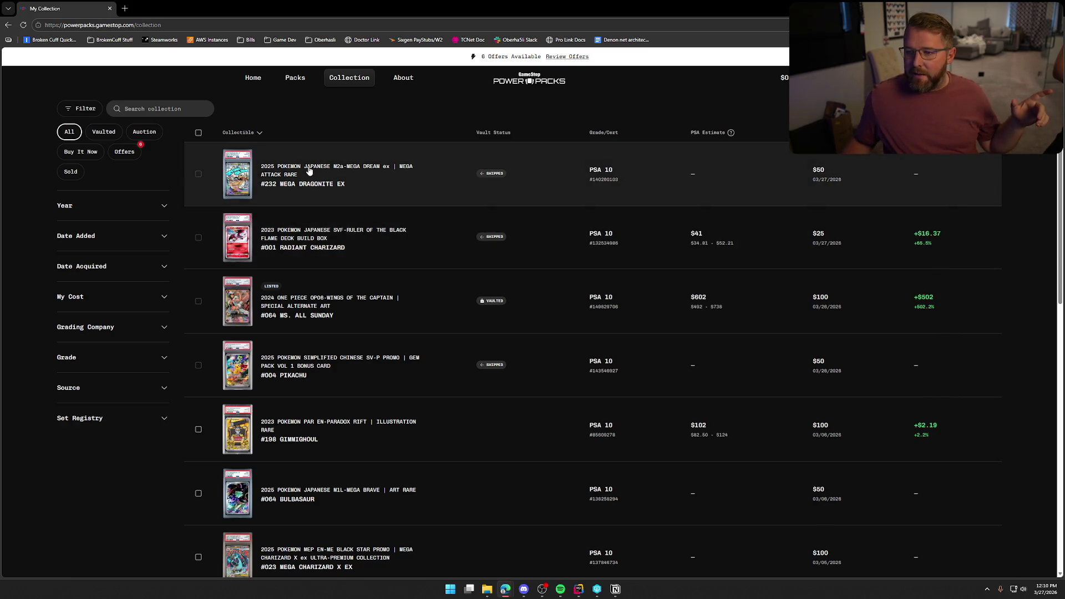
{"action": "left_click", "coordinate": [388, 229]}
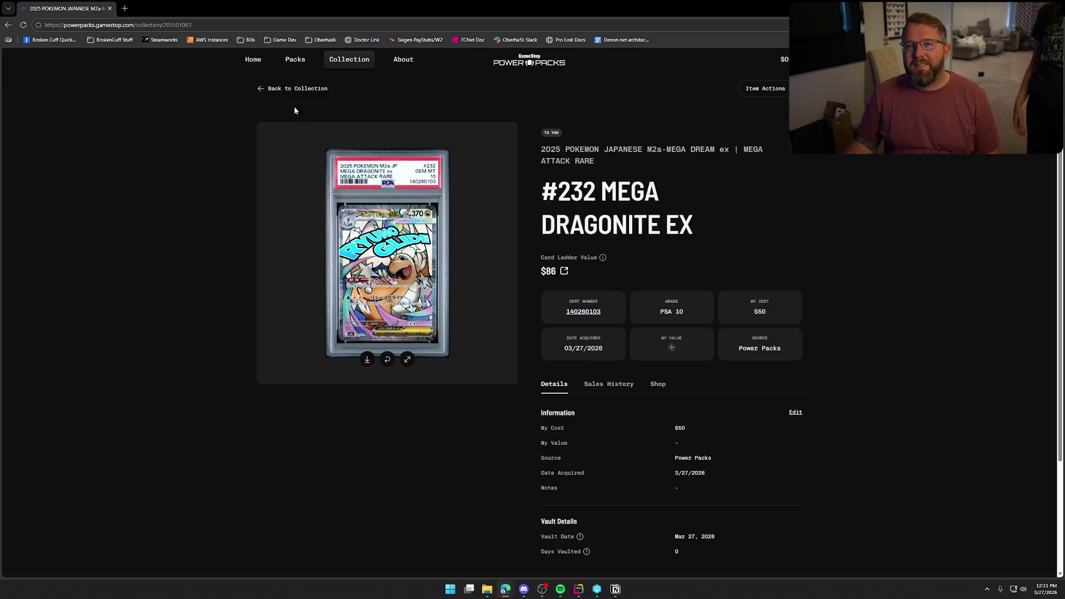
{"action": "left_click", "coordinate": [294, 88]}
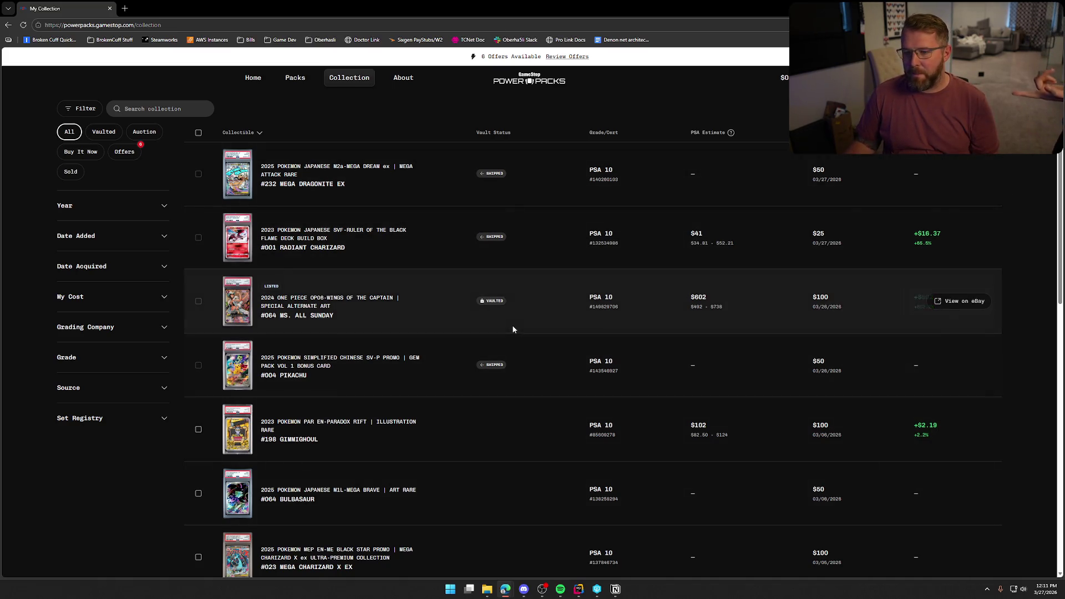
{"action": "key", "text": "alt+Tab"}
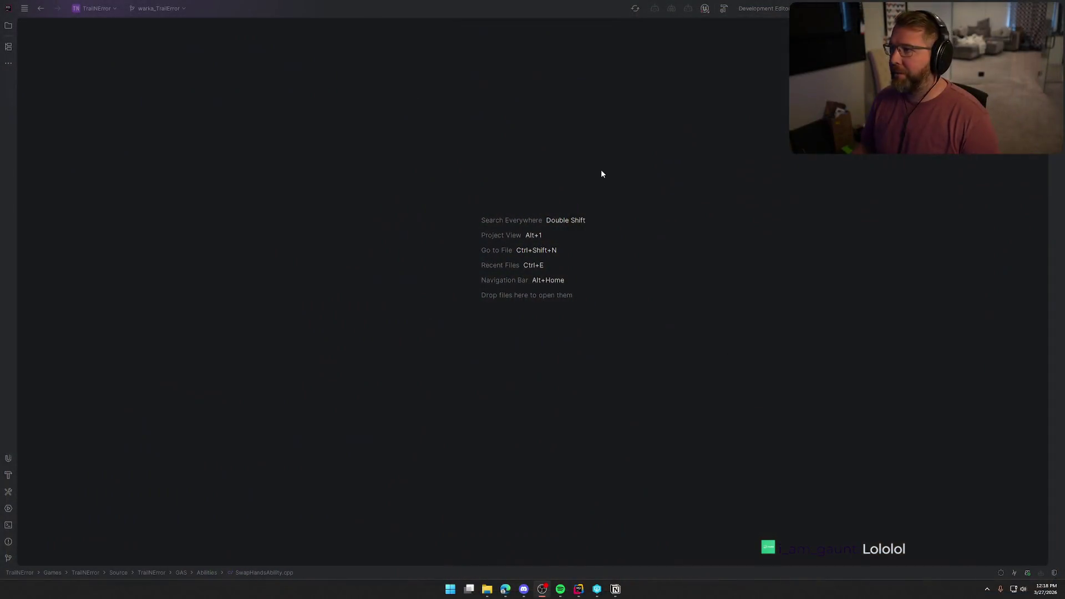
{"action": "key", "text": "alt+Tab"}
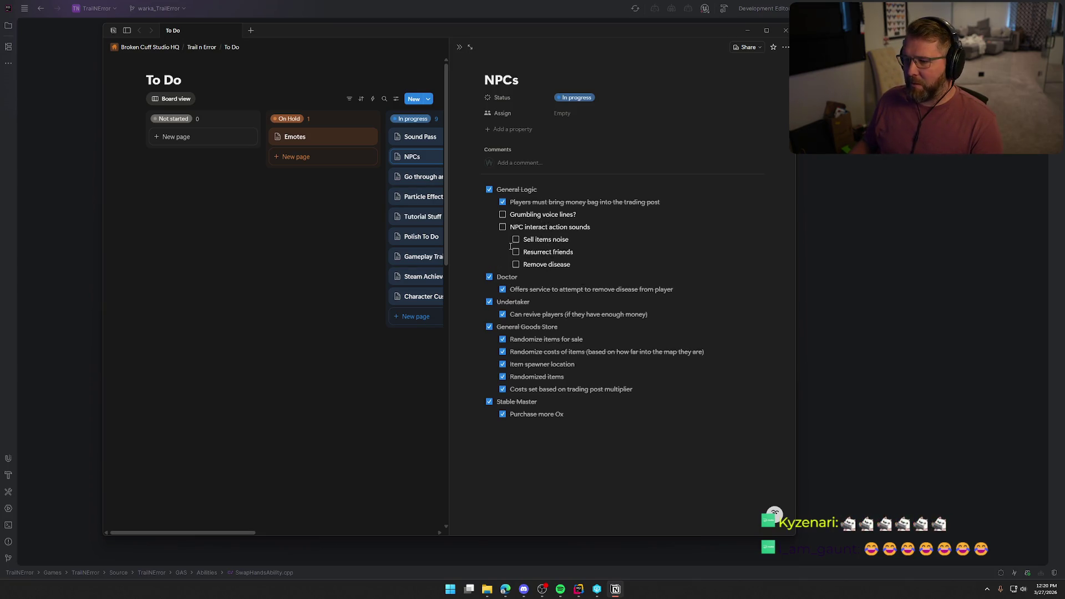
Close the NPCs page to reveal the full To Do board with all status columns.
{"action": "left_click", "coordinate": [354, 258]}
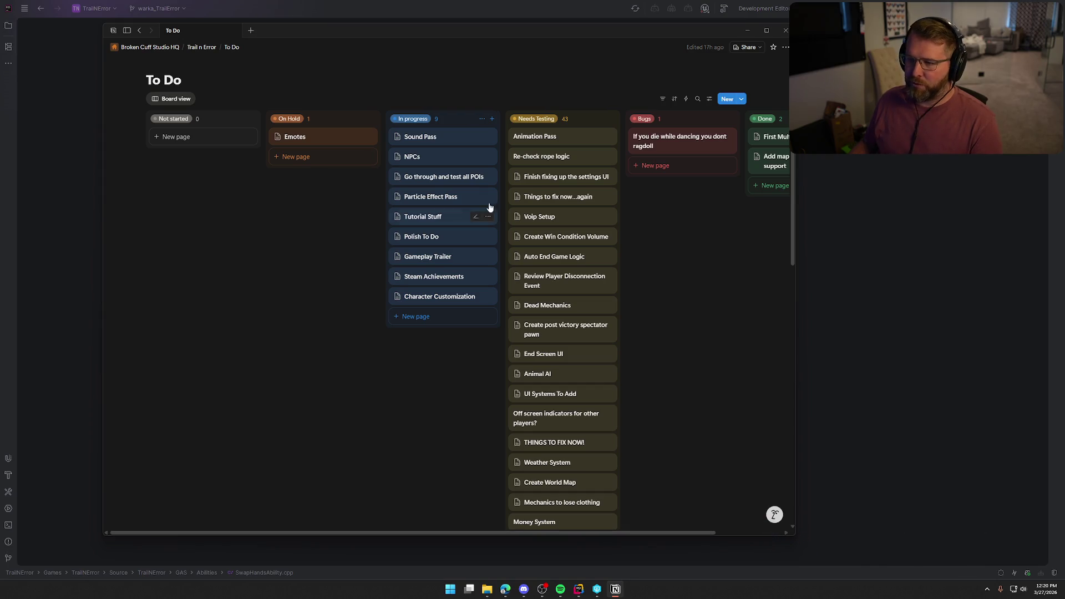
Open the Sound Pass task beside the board and start editing its Game Music (per biome) item.
{"action": "left_click", "coordinate": [421, 139]}
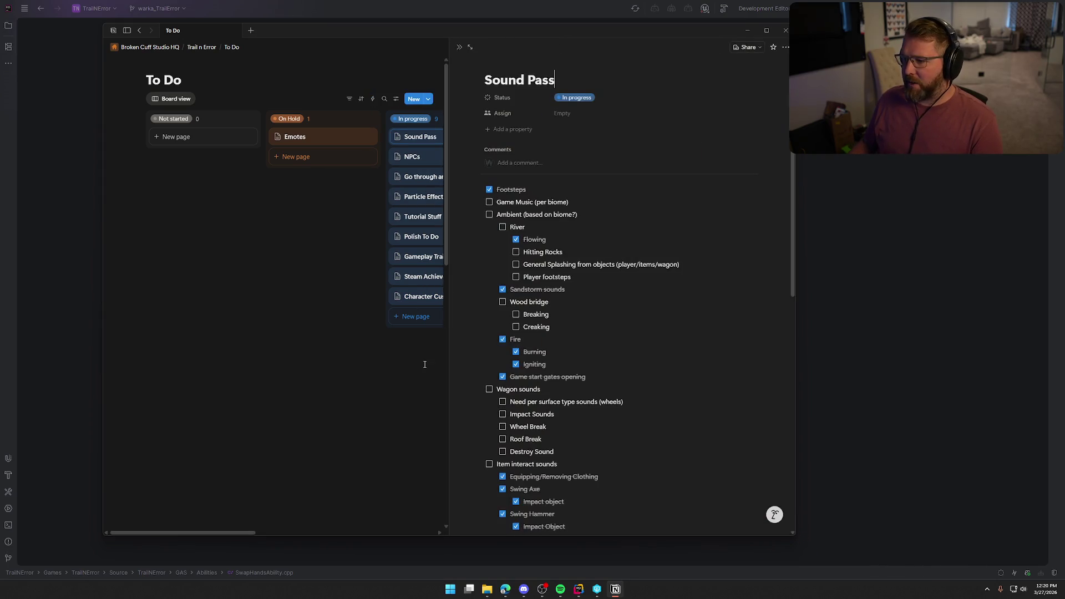
{"action": "left_click", "coordinate": [605, 207]}
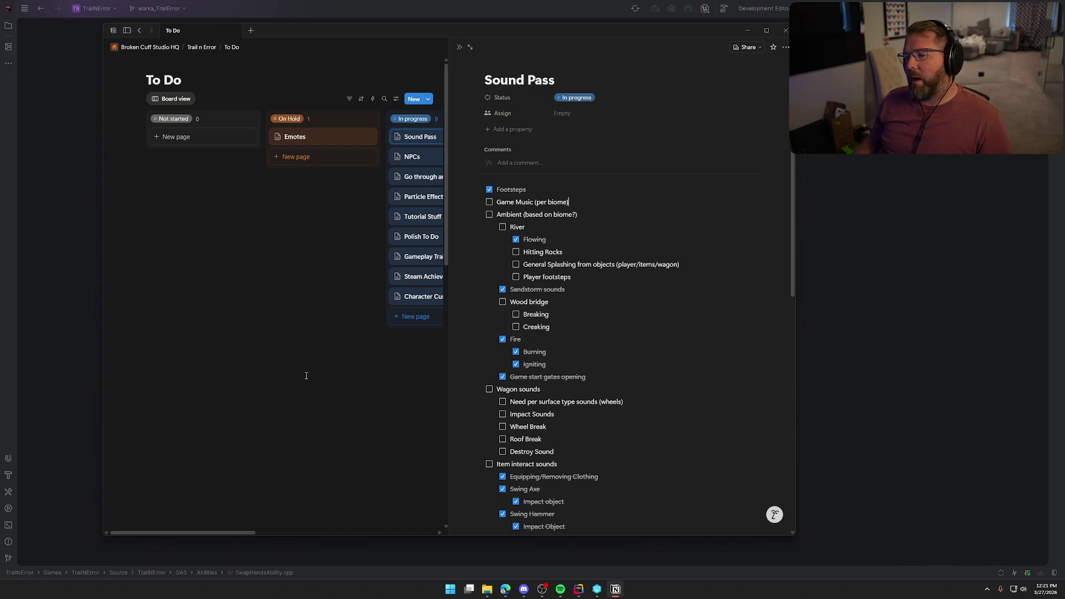
Open the NPCs card from the In progress column in the side peek.
{"action": "left_click", "coordinate": [421, 156]}
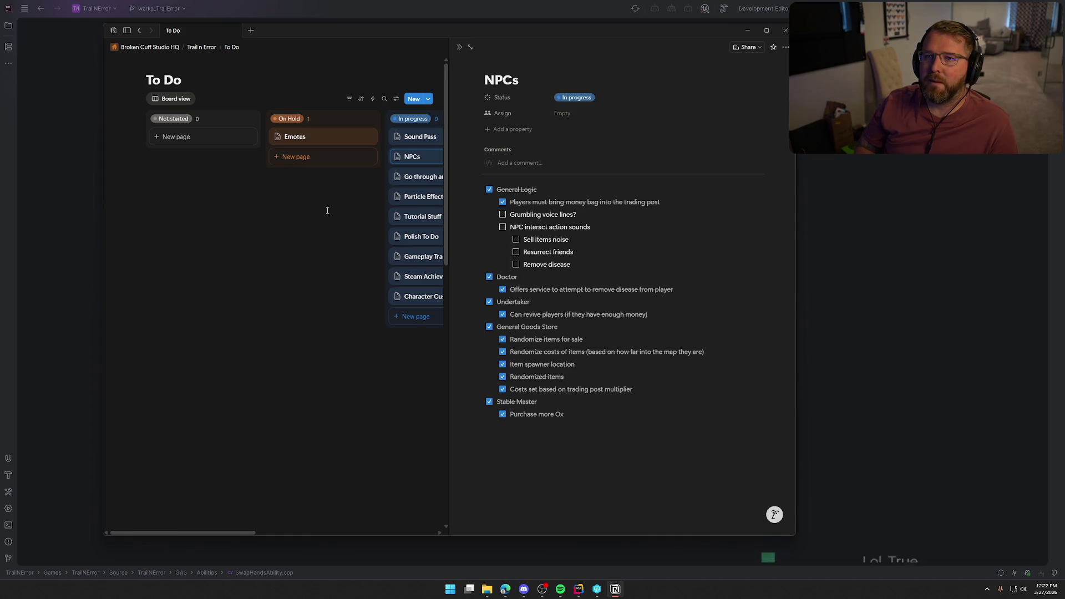
Close the NPCs page and reopen the Sound Pass task beside the board.
{"action": "left_click", "coordinate": [310, 241]}
{"action": "left_click", "coordinate": [419, 137]}
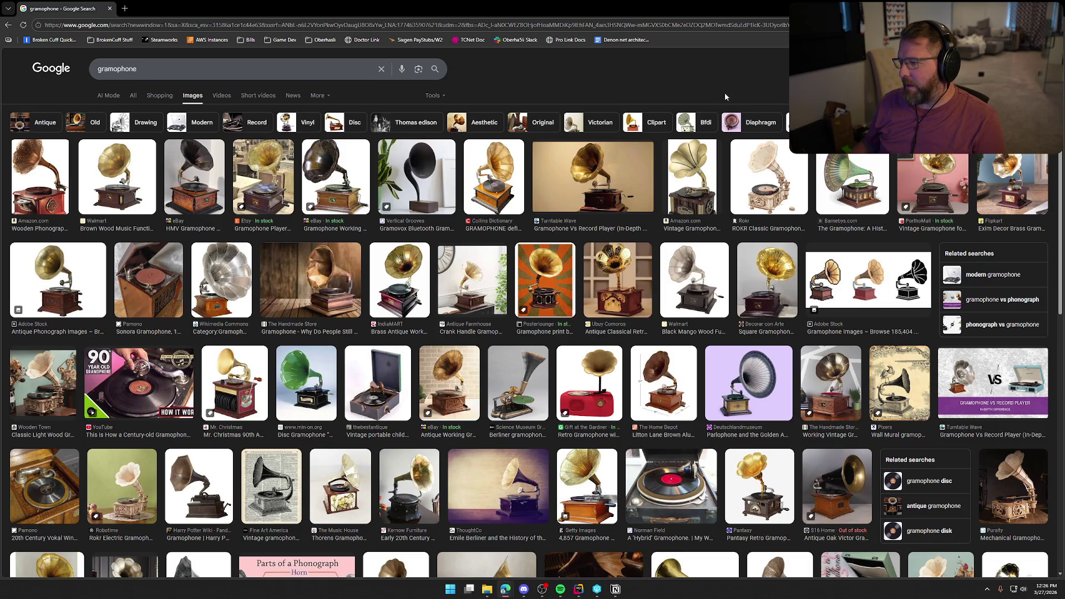
Minimize the browser's gramophone image results to bring Notion back.
{"action": "key", "text": "super+Down"}
{"action": "key", "text": "super+Down"}
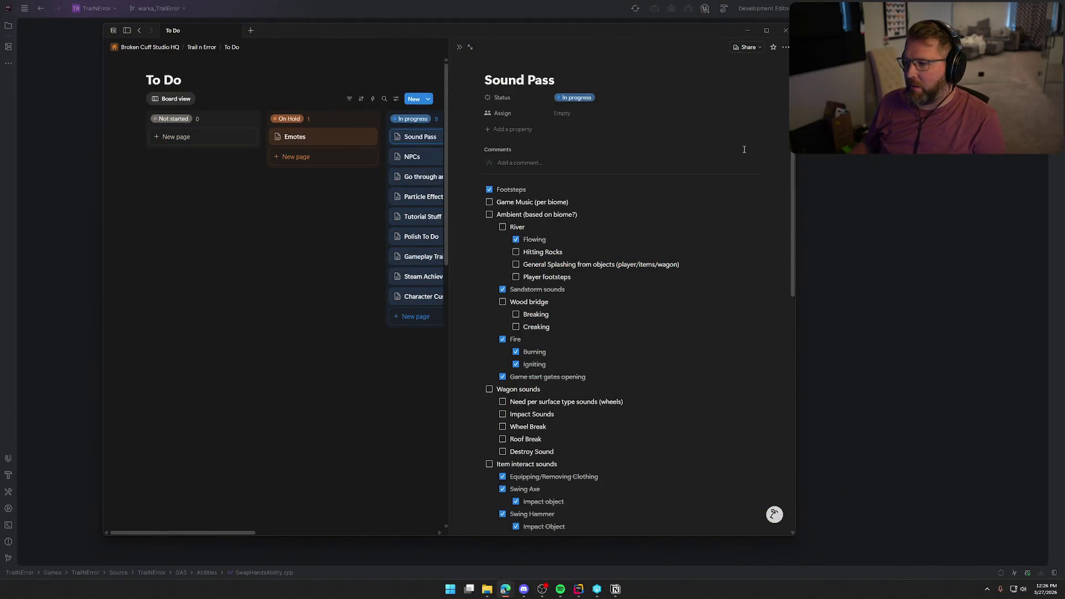
Minimize Notion and the remaining windows to clear the desktop.
{"action": "left_click", "coordinate": [755, 32]}
{"action": "key", "text": "super+Down"}
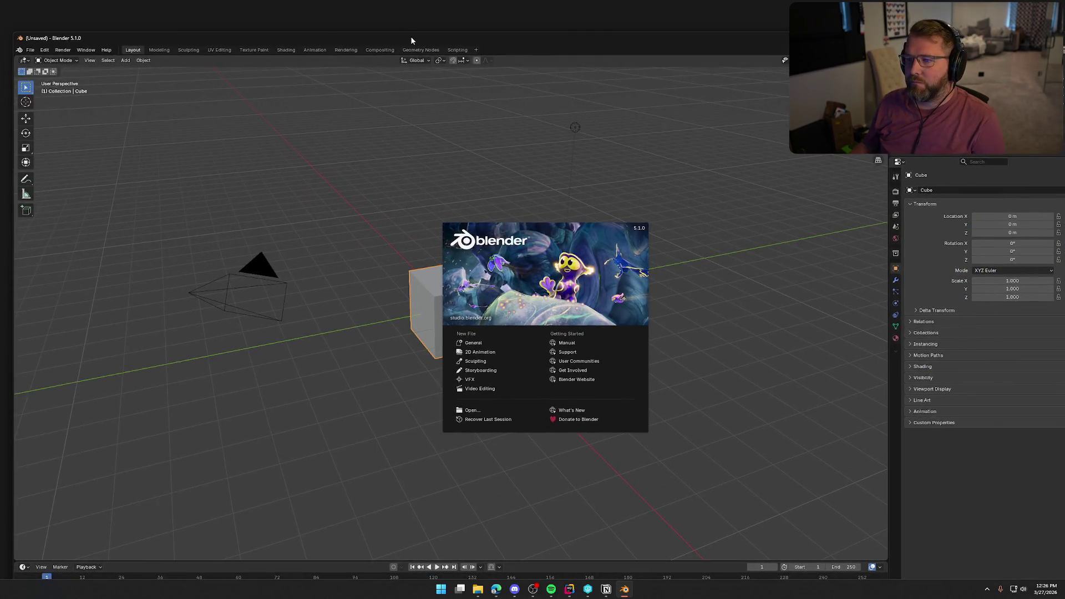
Maximize Blender, close the splash, and delete the default camera, light and cube.
{"action": "double_click", "coordinate": [412, 38]}
{"action": "left_click", "coordinate": [421, 135]}
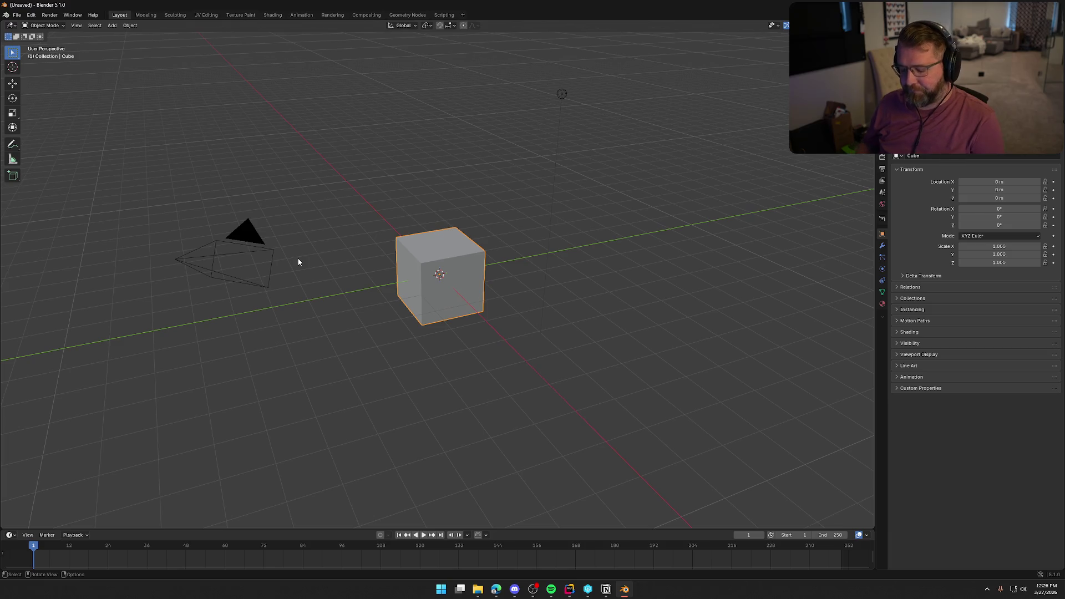
{"action": "key", "text": "a"}
{"action": "key", "text": "Delete"}
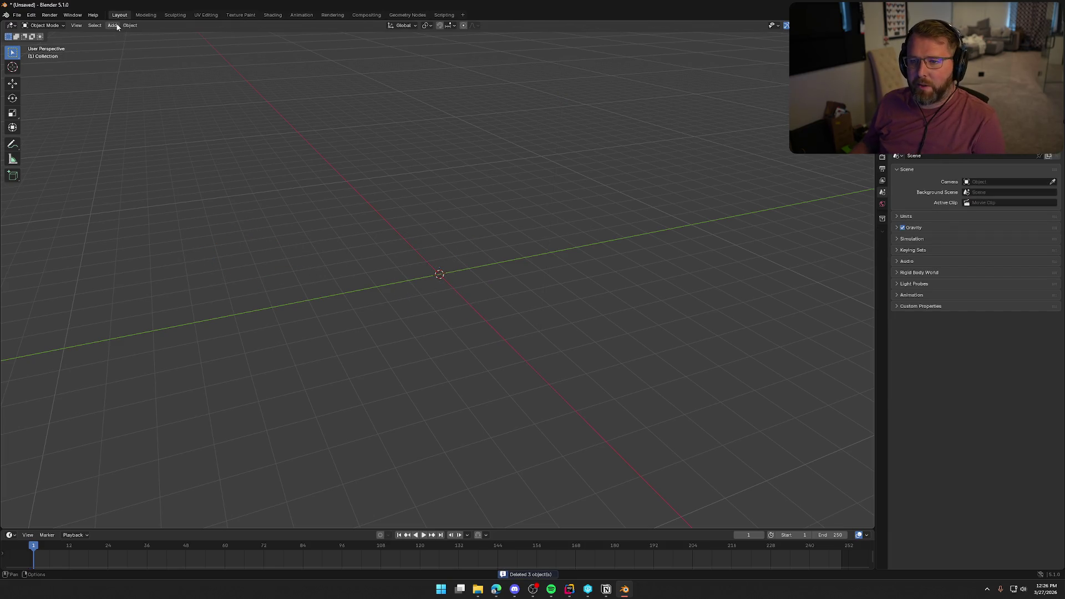
Add a new cube mesh at the world origin and view it from the front.
{"action": "left_click", "coordinate": [112, 25]}
{"action": "mouse_move", "coordinate": [131, 35]}
{"action": "left_click", "coordinate": [205, 46]}
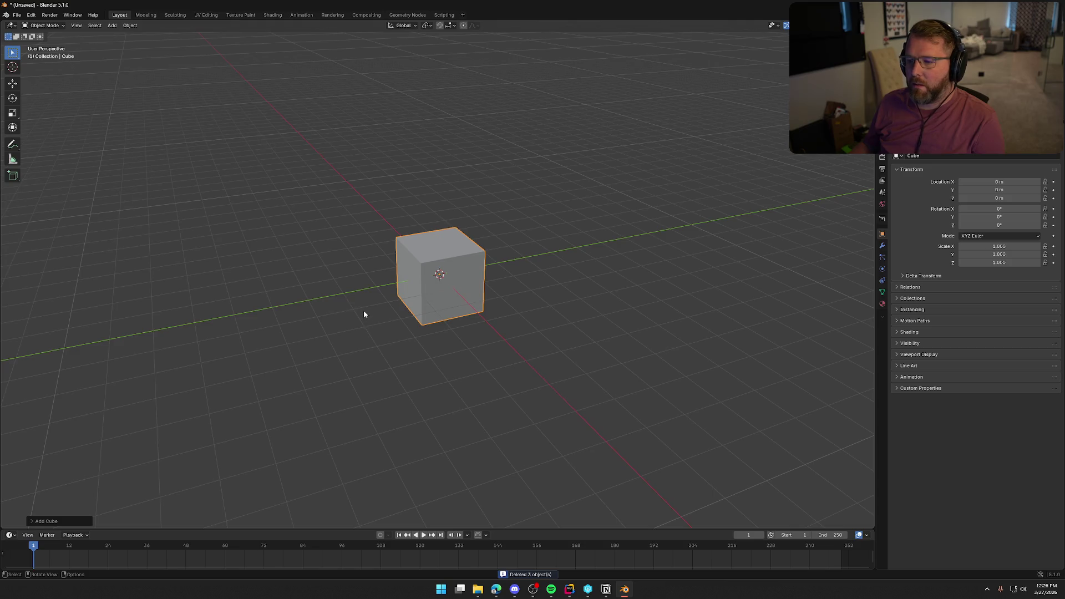
{"action": "scroll", "coordinate": [394, 305], "scroll_direction": "up", "scroll_amount": 3}
{"action": "mouse_move", "coordinate": [405, 298]}
{"action": "middle_mouse_down"}
{"action": "mouse_move", "coordinate": [474, 306]}
{"action": "mouse_move", "coordinate": [367, 297]}
{"action": "mouse_move", "coordinate": [420, 330]}
{"action": "mouse_move", "coordinate": [454, 316]}
{"action": "mouse_move", "coordinate": [455, 350]}
{"action": "mouse_move", "coordinate": [500, 424]}
{"action": "mouse_move", "coordinate": [534, 369]}
{"action": "mouse_move", "coordinate": [508, 336]}
{"action": "middle_mouse_up"}
{"action": "key", "text": "KP_1"}
{"action": "key", "text": "KP_1"}
{"action": "scroll", "coordinate": [444, 347], "scroll_direction": "up", "scroll_amount": 2}
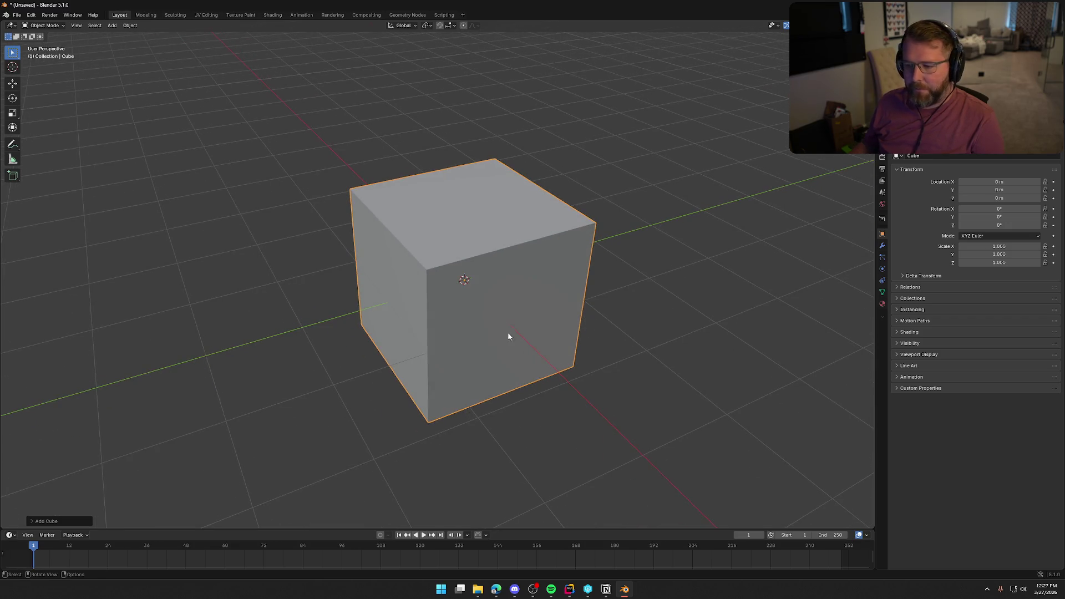
Flatten the cube along Z into a low slab at Z scale 0.302.
{"action": "key", "text": "s"}
{"action": "key", "text": "z"}
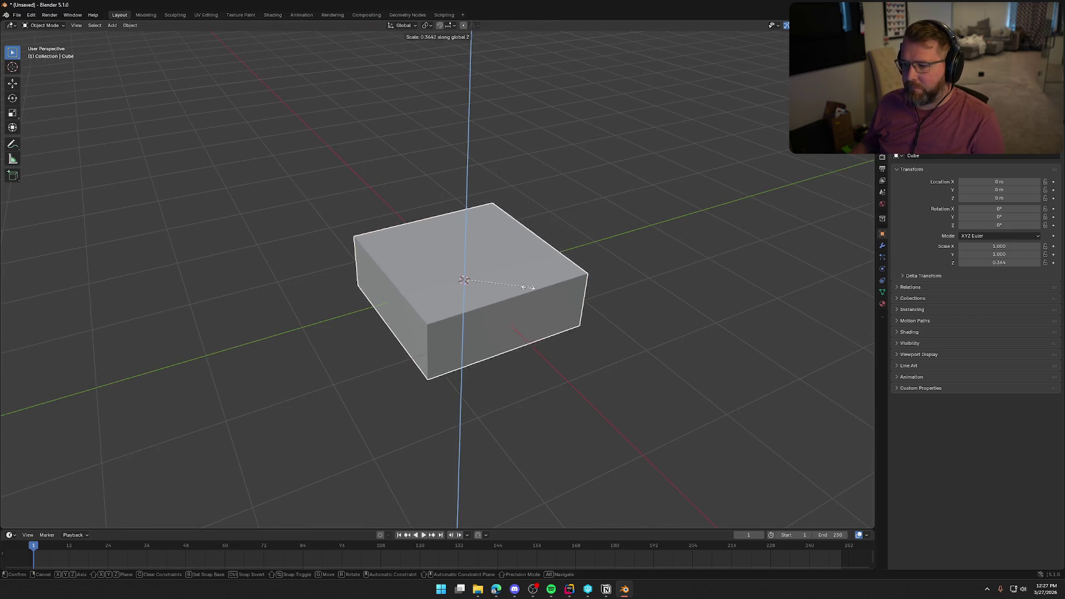
{"action": "left_click", "coordinate": [520, 286]}
{"action": "mouse_move", "coordinate": [549, 358]}
{"action": "middle_mouse_down"}
{"action": "mouse_move", "coordinate": [585, 341]}
{"action": "mouse_move", "coordinate": [574, 352]}
{"action": "mouse_move", "coordinate": [544, 314]}
{"action": "mouse_move", "coordinate": [522, 335]}
{"action": "middle_mouse_up"}
In Edit Mode, add two loop cuts around the sides, near the top and bottom.
{"action": "left_click", "coordinate": [503, 280]}
{"action": "key", "text": "Tab"}
{"action": "key", "text": "ctrl+r"}
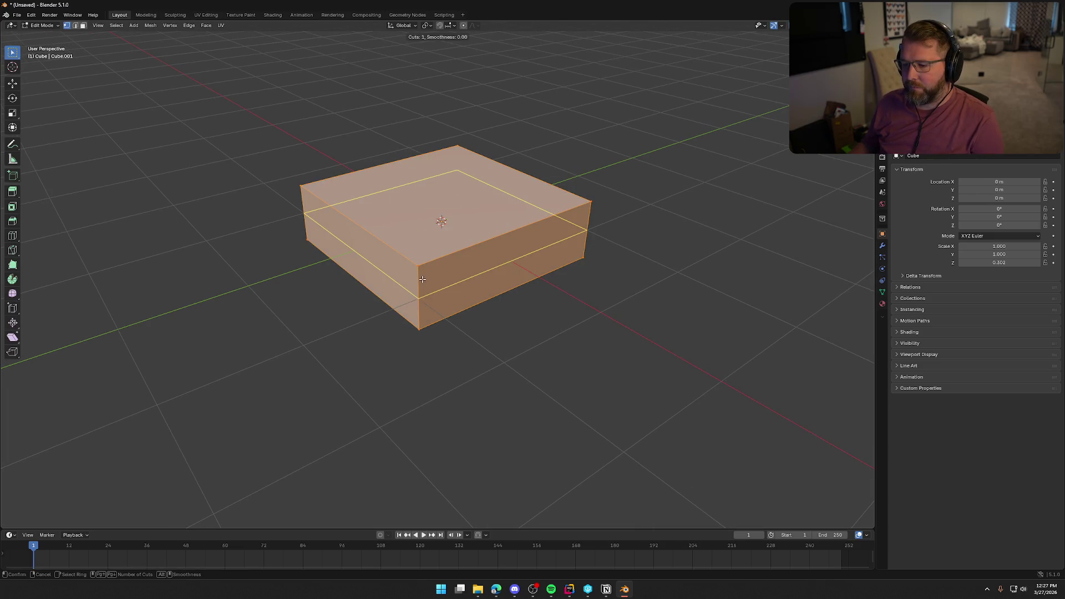
{"action": "left_click", "coordinate": [423, 280]}
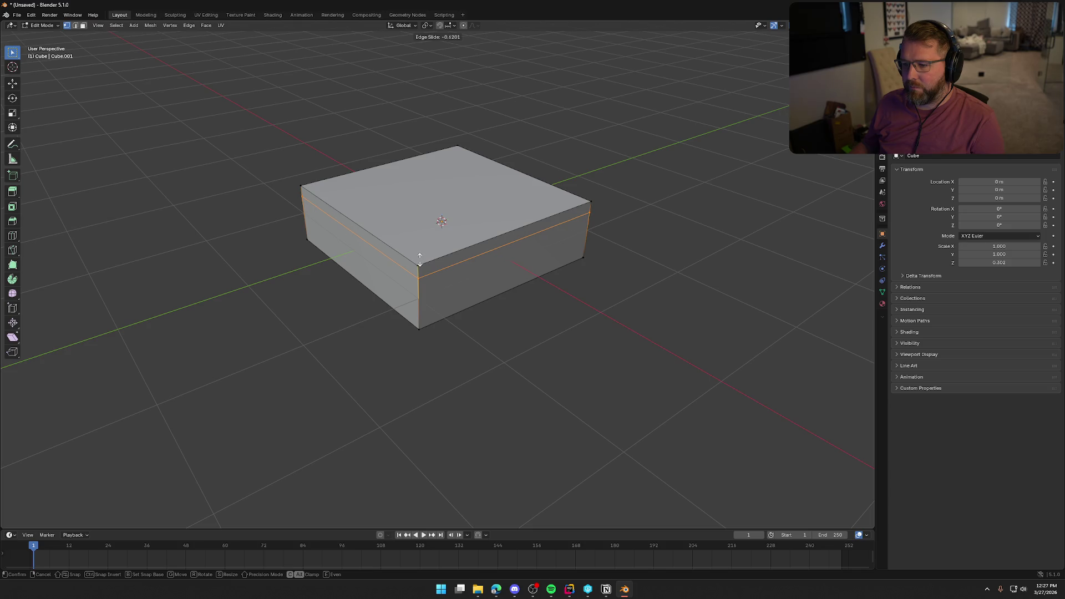
{"action": "left_click", "coordinate": [420, 261]}
{"action": "key", "text": "ctrl+r"}
{"action": "left_click", "coordinate": [420, 312]}
{"action": "left_click", "coordinate": [421, 327]}
{"action": "mouse_move", "coordinate": [480, 364]}
{"action": "middle_mouse_down"}
{"action": "mouse_move", "coordinate": [579, 362]}
{"action": "mouse_move", "coordinate": [543, 366]}
{"action": "middle_mouse_up"}
{"action": "middle_click_drag", "start_coordinate": [464, 259], "coordinate": [483, 278]}
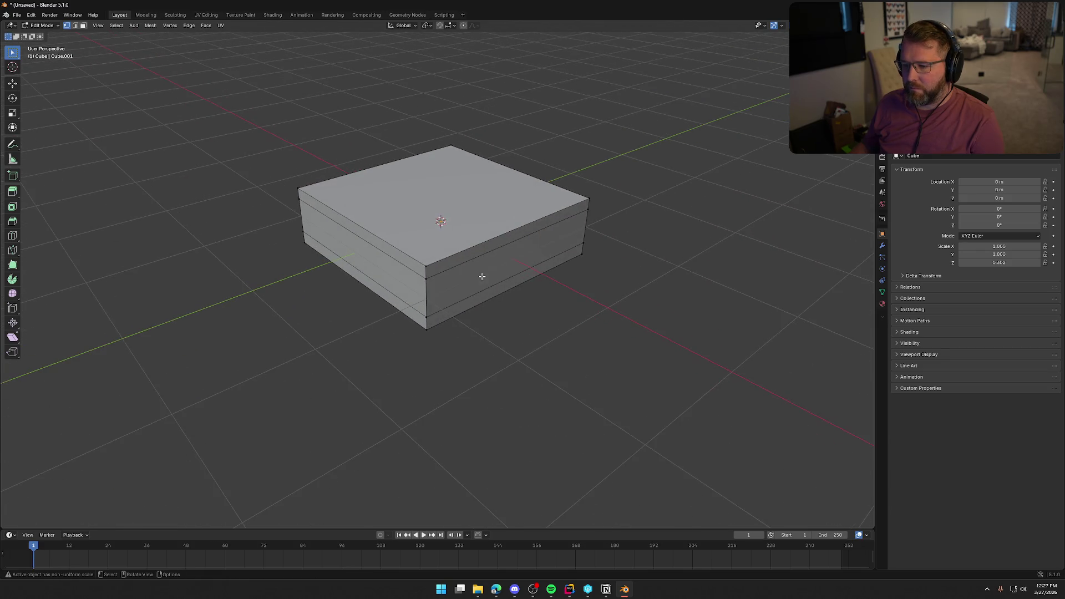
In face select mode, try selecting different bands of side faces.
{"action": "key", "text": "3"}
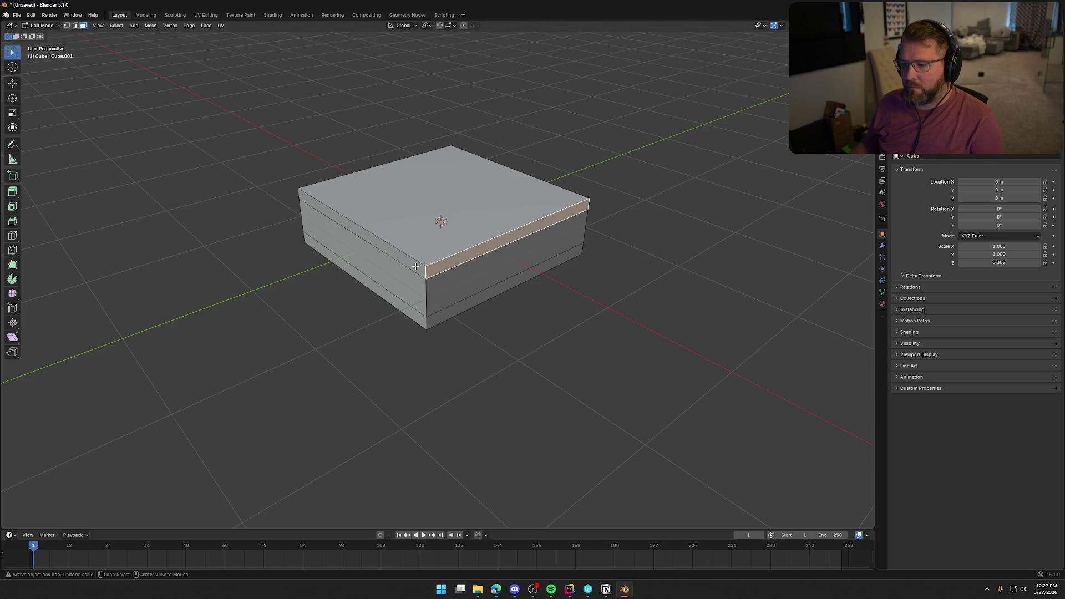
{"action": "left_click", "coordinate": [415, 267], "text": "alt"}
{"action": "left_click", "coordinate": [490, 282], "text": "alt"}
{"action": "key", "text": "alt+a"}
{"action": "left_click", "coordinate": [445, 268], "text": "alt"}
{"action": "left_click", "coordinate": [448, 275], "text": "alt"}
{"action": "left_click", "coordinate": [460, 266], "text": "alt"}
From the right view, box-select the top band, then deselect the inner top face, keeping the rim.
{"action": "mouse_move", "coordinate": [460, 267]}
{"action": "middle_mouse_down"}
{"action": "mouse_move", "coordinate": [454, 281]}
{"action": "mouse_move", "coordinate": [302, 271]}
{"action": "middle_mouse_up"}
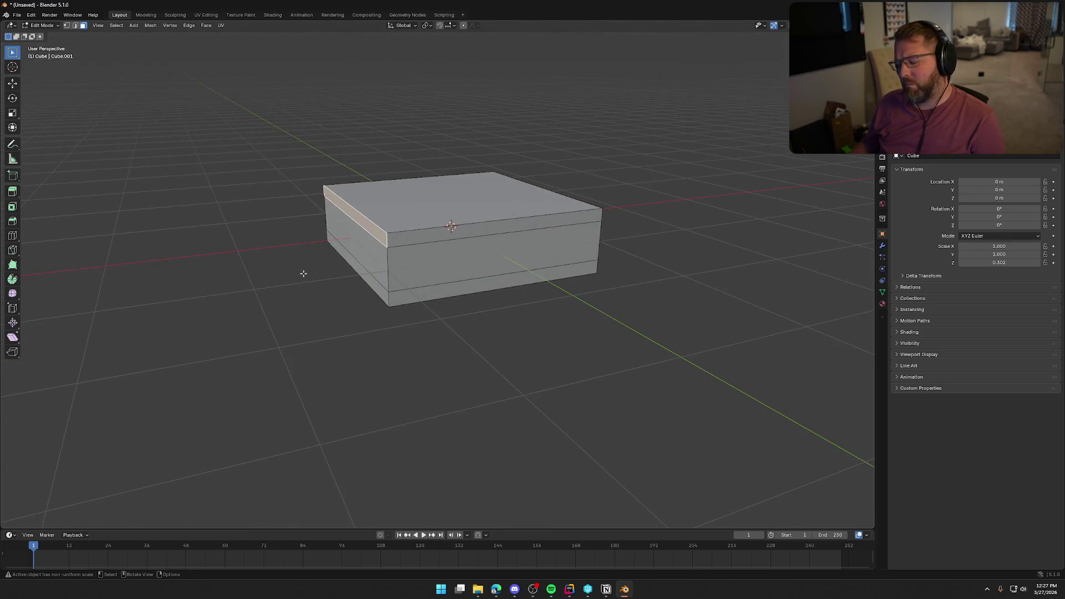
{"action": "key", "text": "KP_1"}
{"action": "key", "text": "KP_3"}
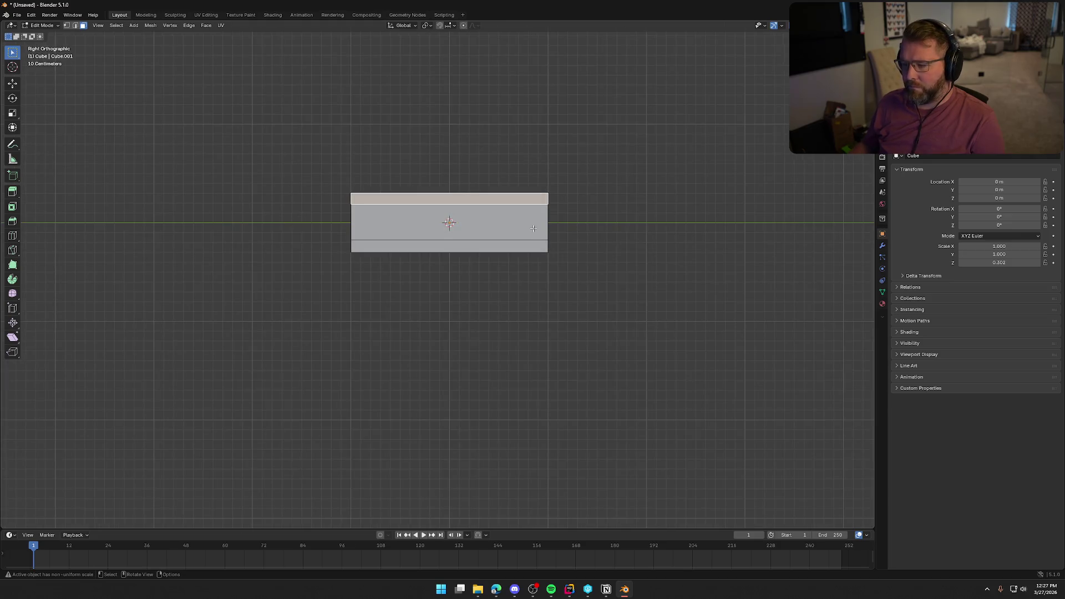
{"action": "left_click_drag", "start_coordinate": [304, 148], "coordinate": [580, 202]}
{"action": "mouse_move", "coordinate": [451, 237]}
{"action": "middle_mouse_down"}
{"action": "mouse_move", "coordinate": [449, 213]}
{"action": "mouse_move", "coordinate": [635, 221]}
{"action": "mouse_move", "coordinate": [599, 247]}
{"action": "middle_mouse_up"}
{"action": "left_click", "coordinate": [421, 191], "text": "shift"}
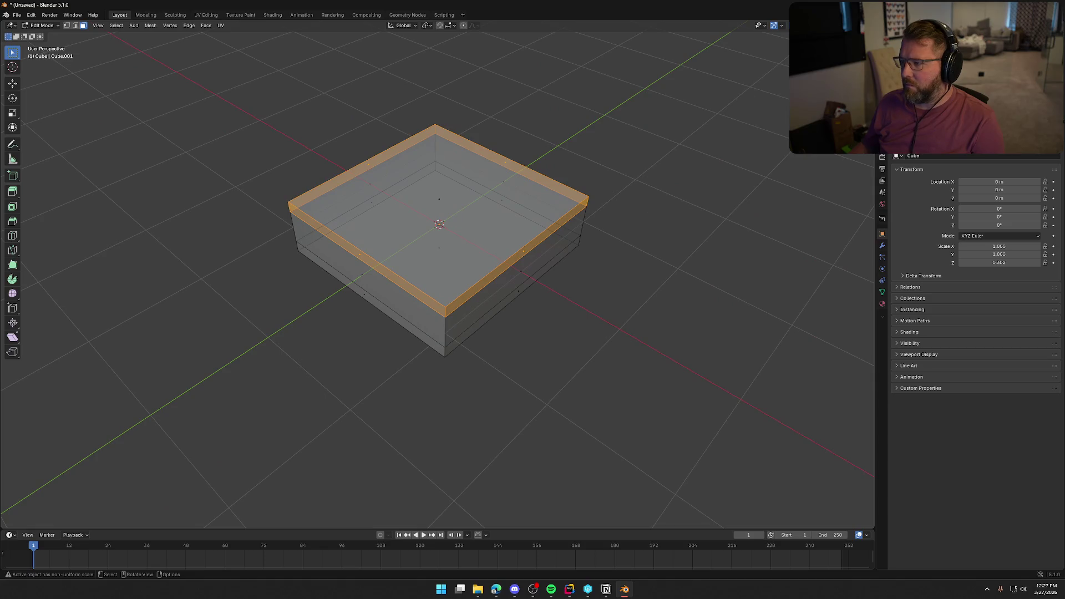
{"action": "mouse_move", "coordinate": [632, 166]}
{"action": "middle_mouse_down"}
{"action": "mouse_move", "coordinate": [661, 202]}
{"action": "mouse_move", "coordinate": [655, 222]}
{"action": "middle_mouse_up"}
Extrude the rim faces and set Transform Orientation to Normal.
{"action": "key", "text": "e"}
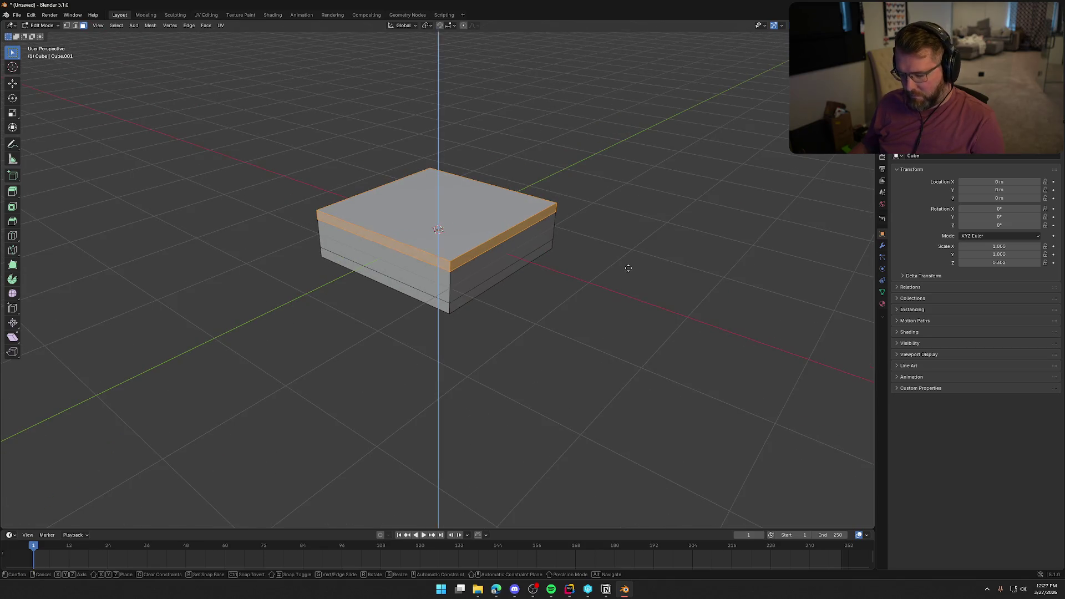
{"action": "left_click", "coordinate": [633, 270]}
{"action": "left_click", "coordinate": [406, 26]}
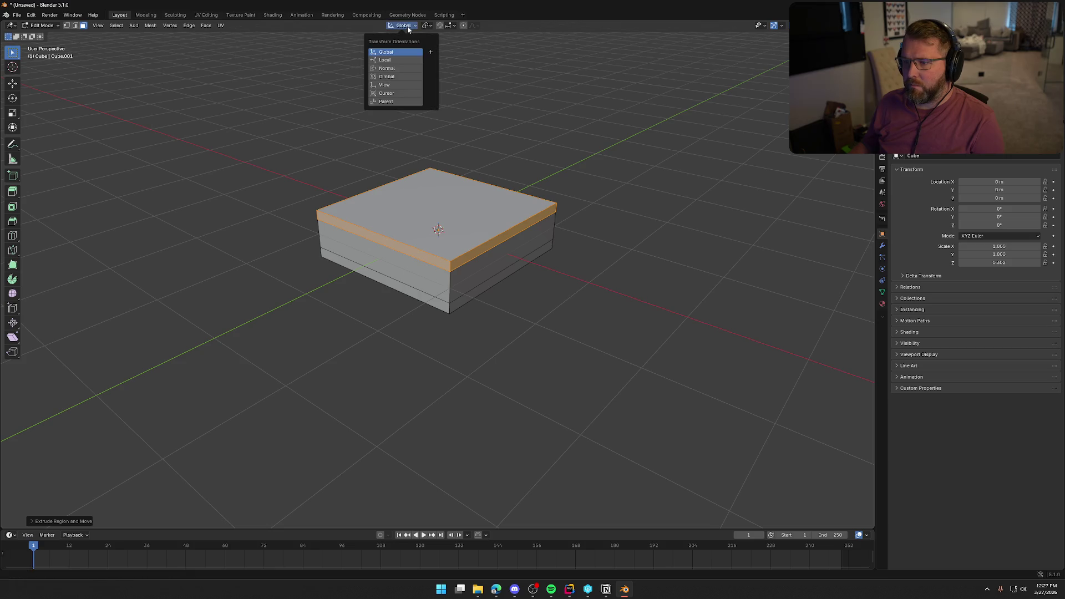
{"action": "left_click", "coordinate": [399, 67]}
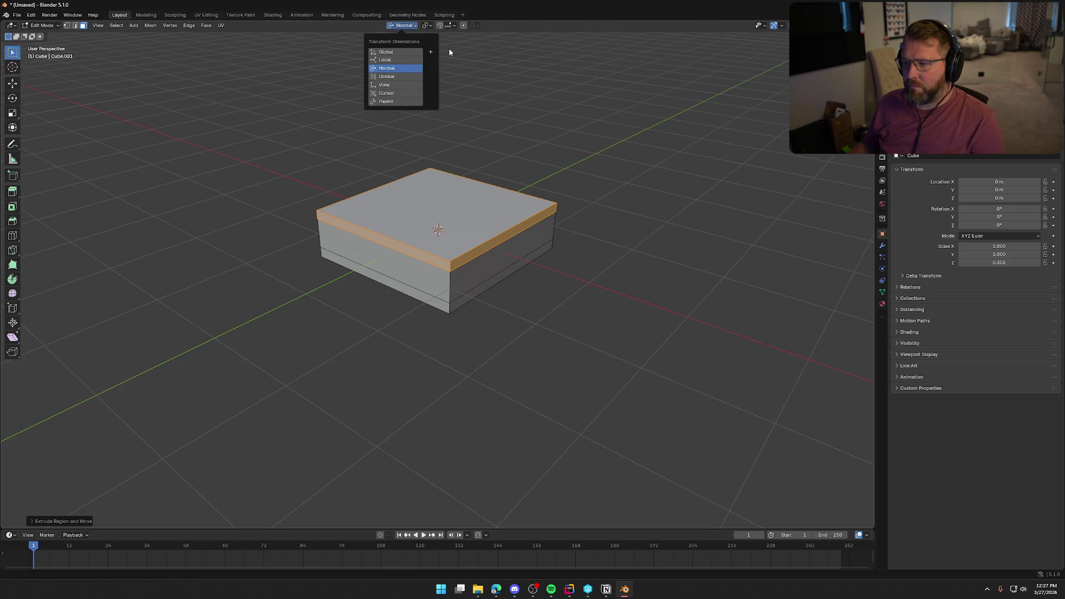
Cancel the stray normal extrusion of the top and undo it twice.
{"action": "key", "text": "e"}
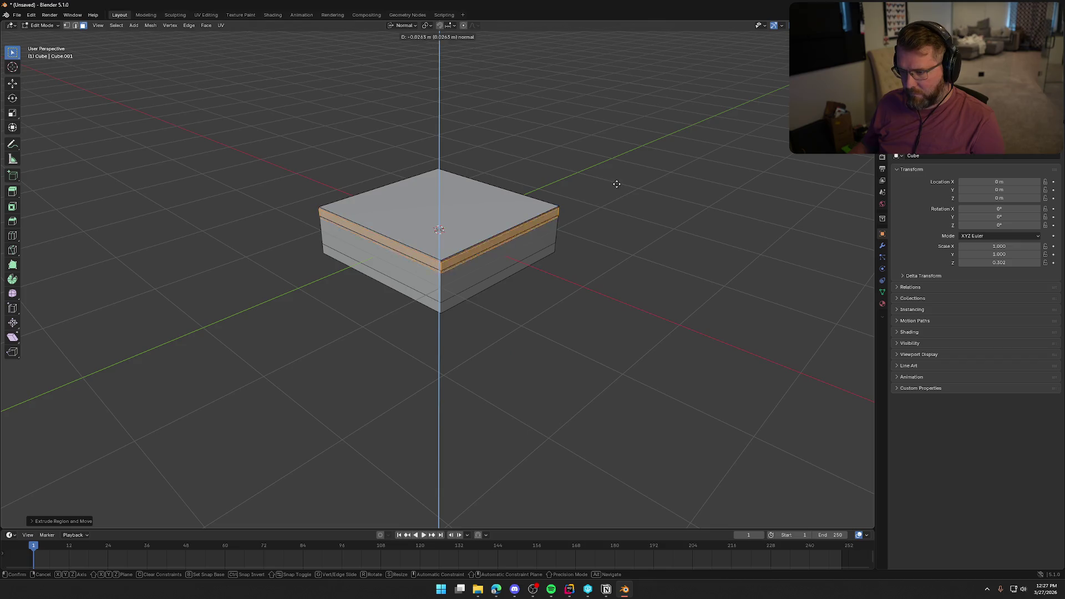
{"action": "right_click", "coordinate": [607, 151]}
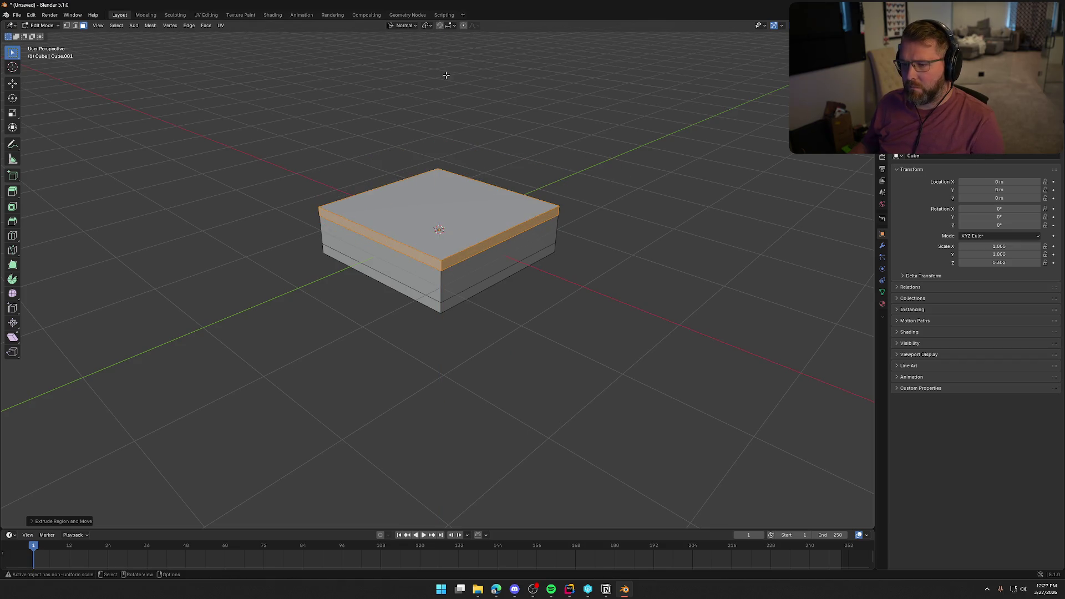
{"action": "key", "text": "ctrl+z"}
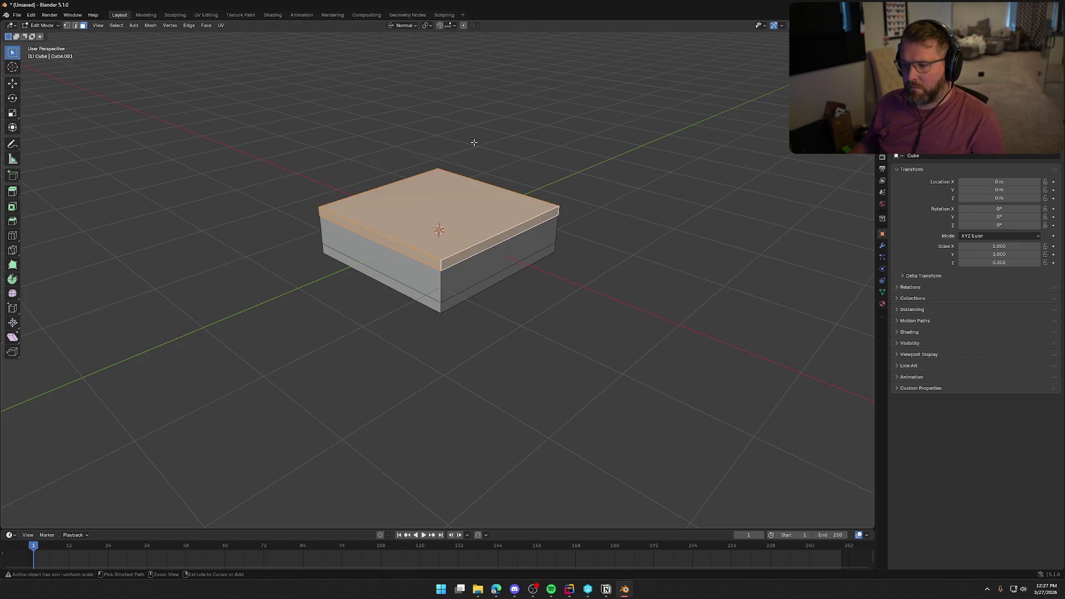
{"action": "key", "text": "ctrl+z"}
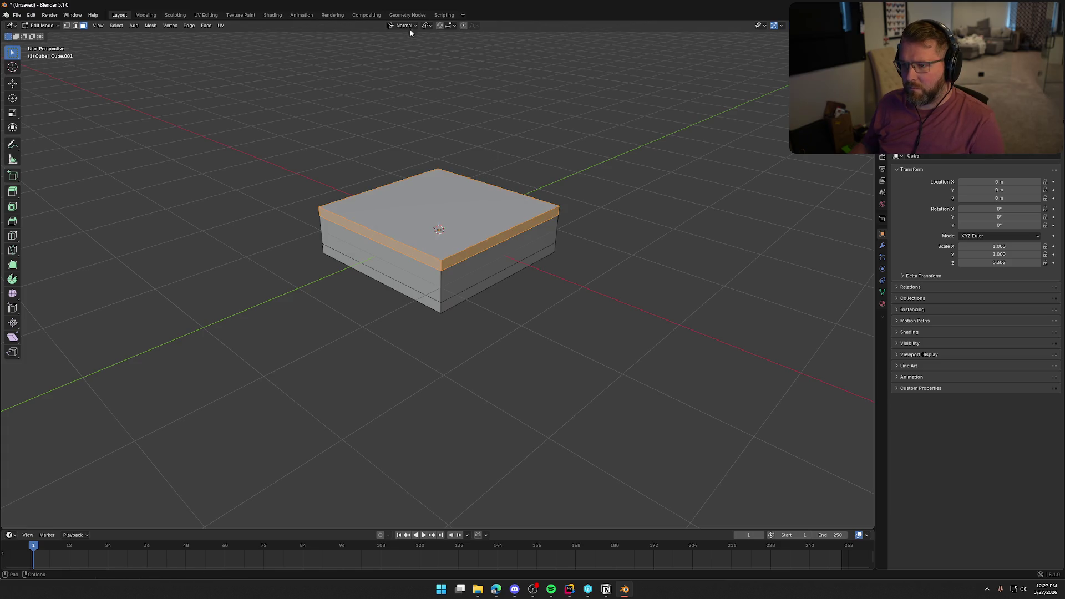
Extrude the rim band in place along its normal and review the pivot point options.
{"action": "left_click", "coordinate": [409, 28]}
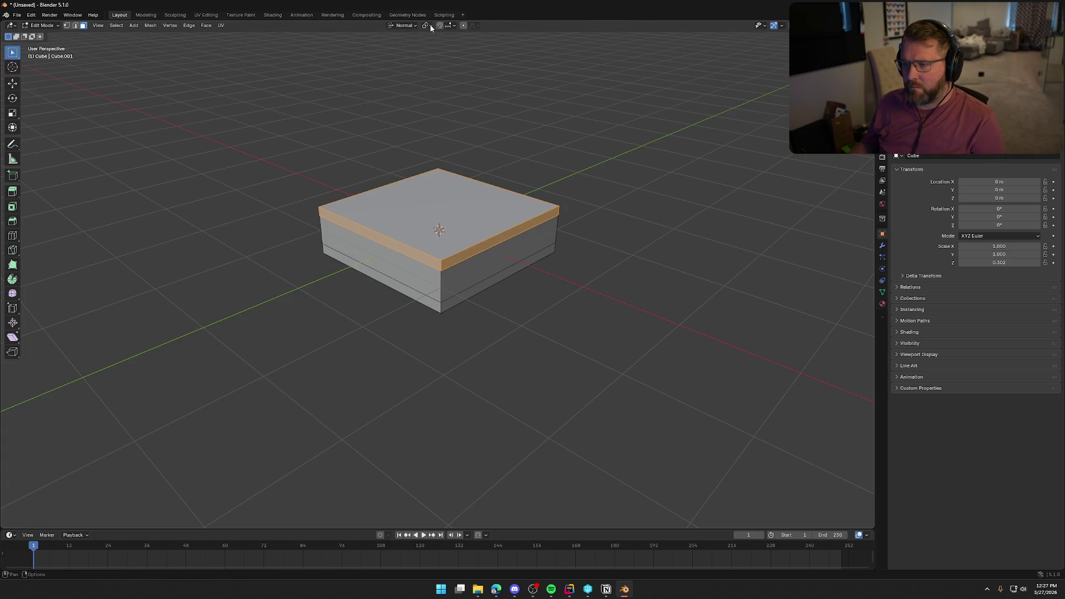
{"action": "left_click", "coordinate": [431, 24]}
{"action": "middle_click_drag", "start_coordinate": [588, 155], "coordinate": [616, 188]}
{"action": "key", "text": "e"}
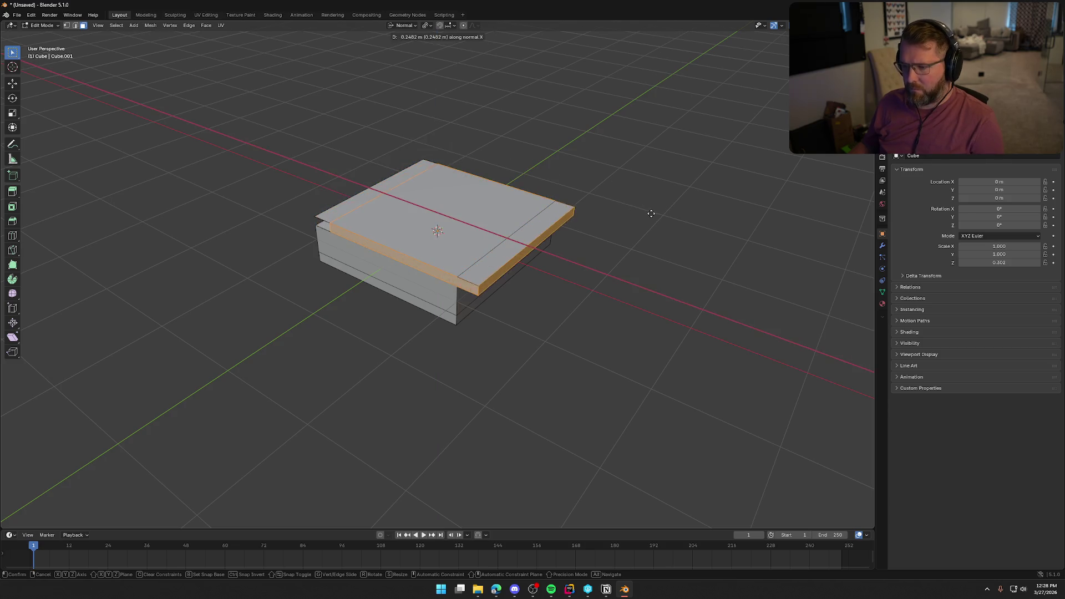
{"action": "left_click", "coordinate": [608, 191]}
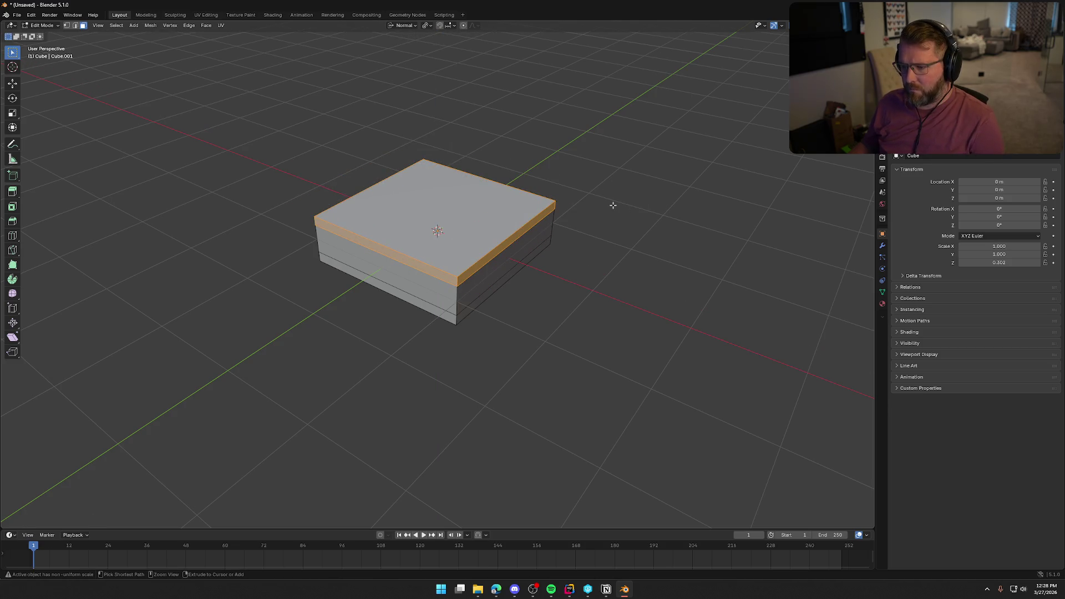
{"action": "left_click", "coordinate": [423, 214], "text": "shift"}
{"action": "left_click", "coordinate": [423, 215], "text": "shift"}
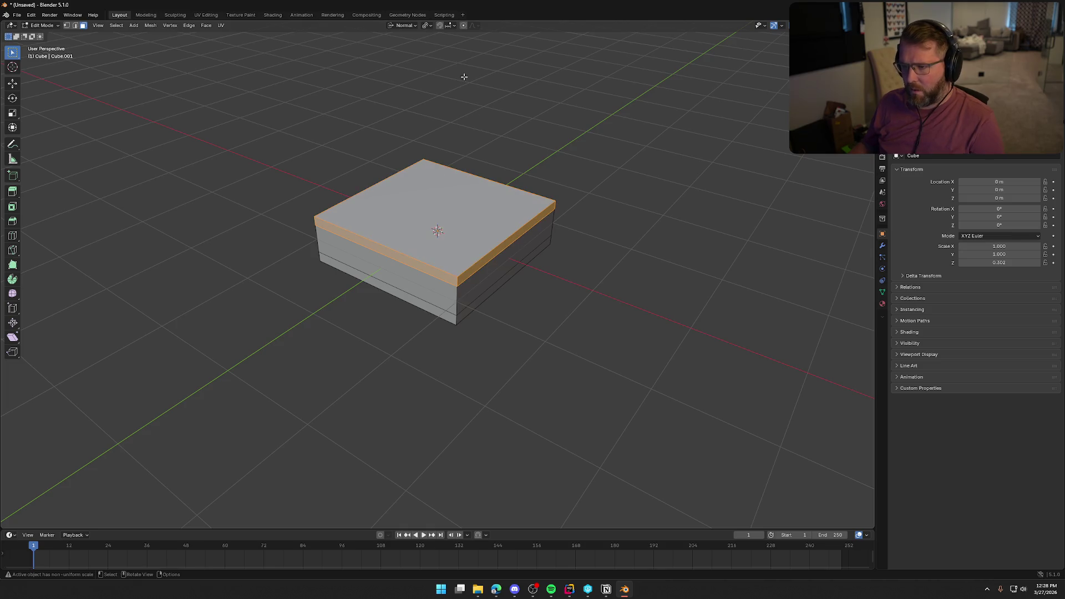
{"action": "left_click", "coordinate": [425, 25]}
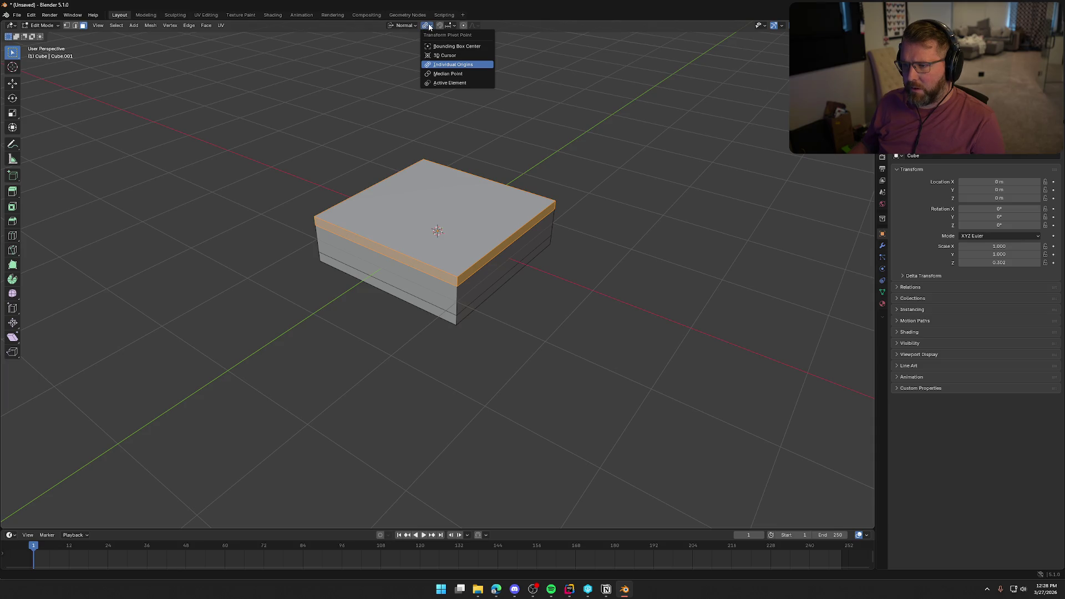
{"action": "mouse_move", "coordinate": [408, 28]}
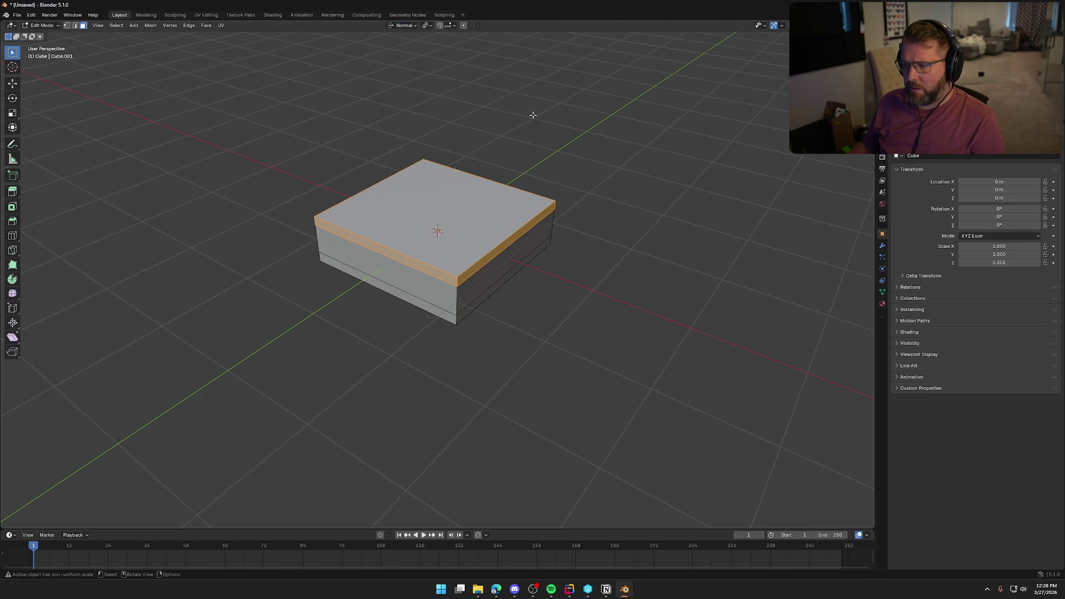
Extrude the top rim in place and scale it outward about 1.07 into an overhanging lip.
{"action": "key", "text": "s"}
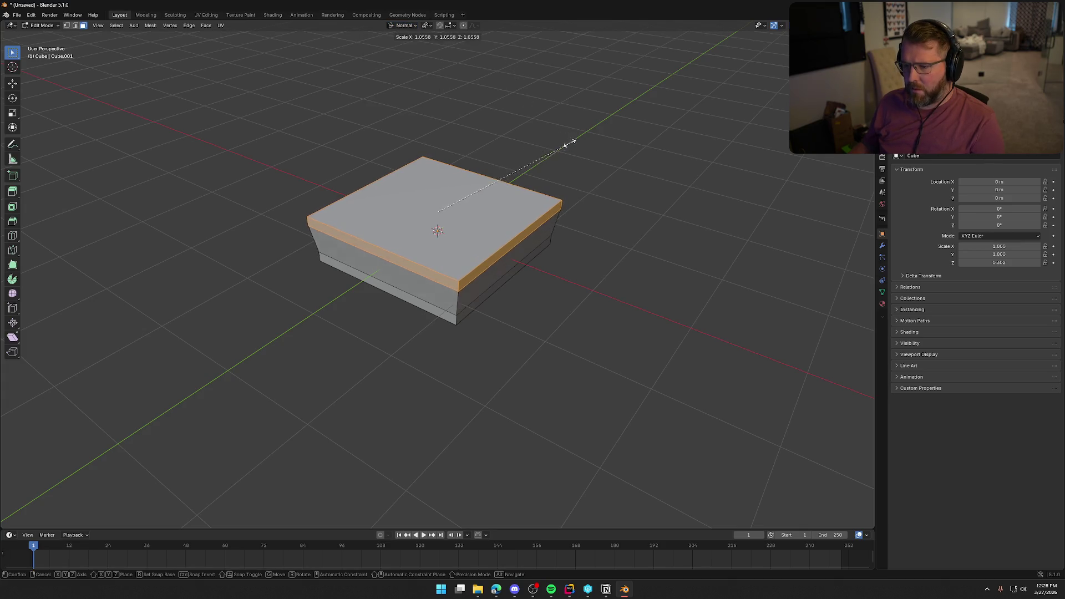
{"action": "left_click", "coordinate": [562, 139]}
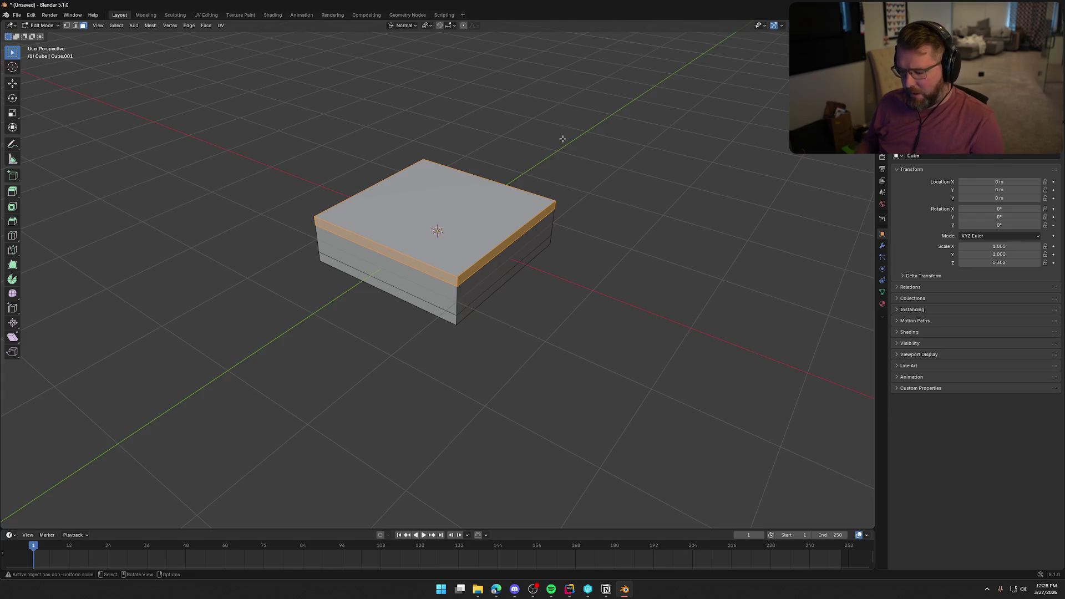
{"action": "key", "text": "e"}
{"action": "right_click", "coordinate": [563, 139]}
{"action": "key", "text": "s"}
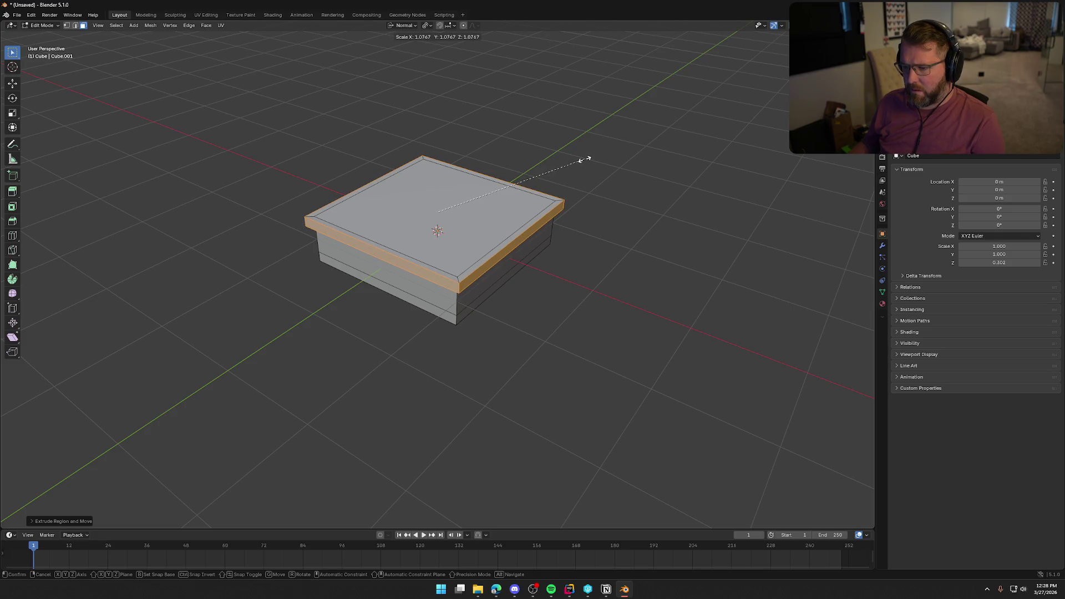
{"action": "left_click", "coordinate": [584, 159]}
{"action": "left_click", "coordinate": [623, 295]}
{"action": "mouse_move", "coordinate": [623, 294]}
{"action": "middle_mouse_down"}
{"action": "mouse_move", "coordinate": [651, 281]}
{"action": "mouse_move", "coordinate": [578, 289]}
{"action": "mouse_move", "coordinate": [548, 305]}
{"action": "mouse_move", "coordinate": [471, 288]}
{"action": "middle_mouse_up"}
{"action": "scroll", "coordinate": [508, 307], "scroll_direction": "up", "scroll_amount": 3}
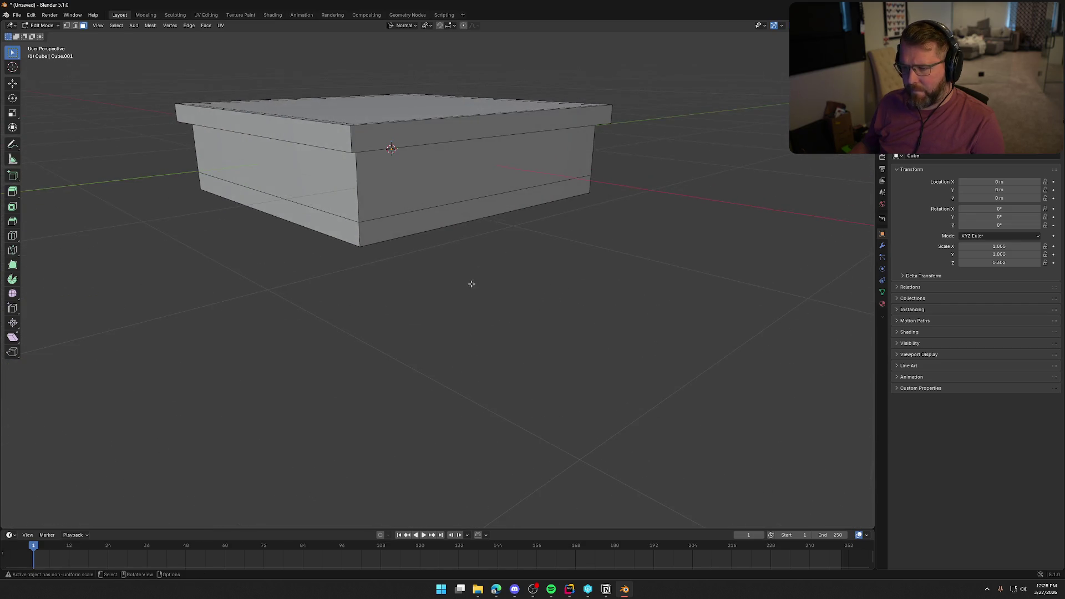
With X-ray on in Right view, box-select the bottom strip of side faces.
{"action": "left_click", "coordinate": [418, 225]}
{"action": "left_click", "coordinate": [342, 243], "text": "alt"}
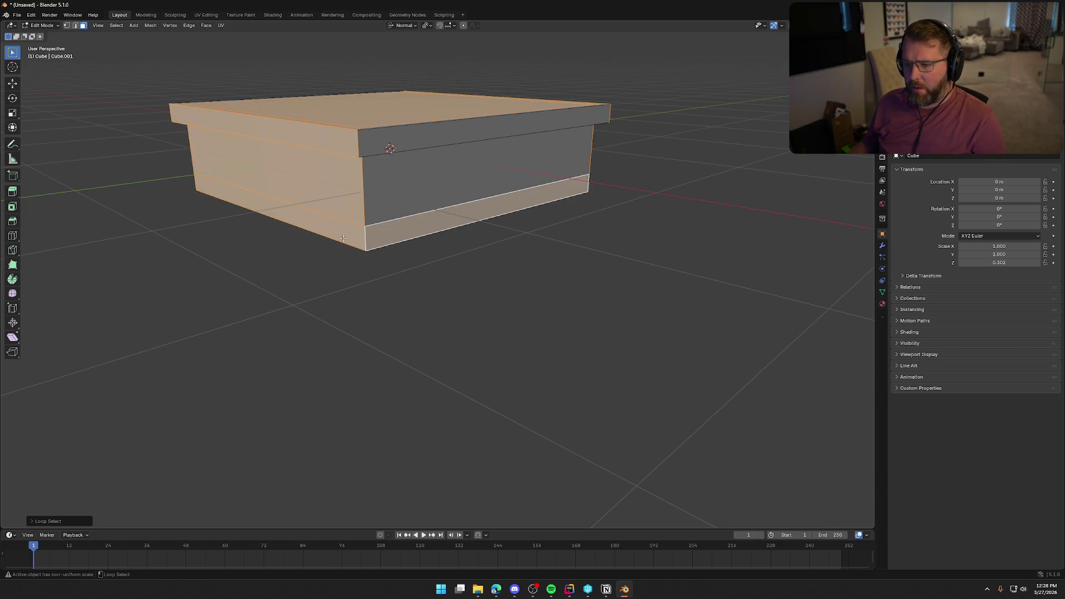
{"action": "left_click", "coordinate": [343, 247]}
{"action": "left_click", "coordinate": [355, 239]}
{"action": "left_click", "coordinate": [402, 233], "text": "alt"}
{"action": "key", "text": "alt+a"}
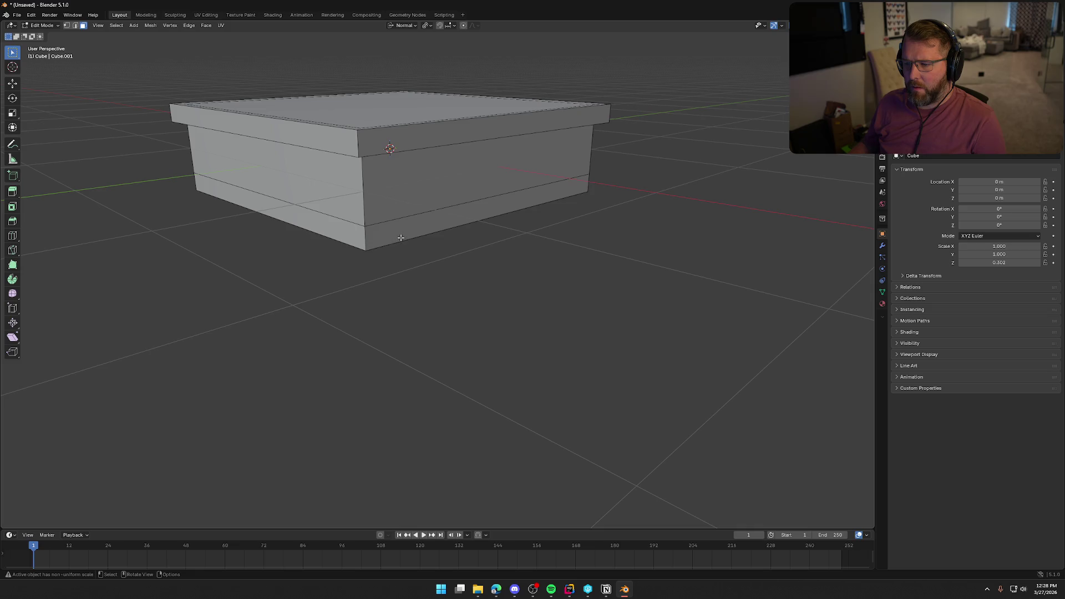
{"action": "key", "text": "KP_3"}
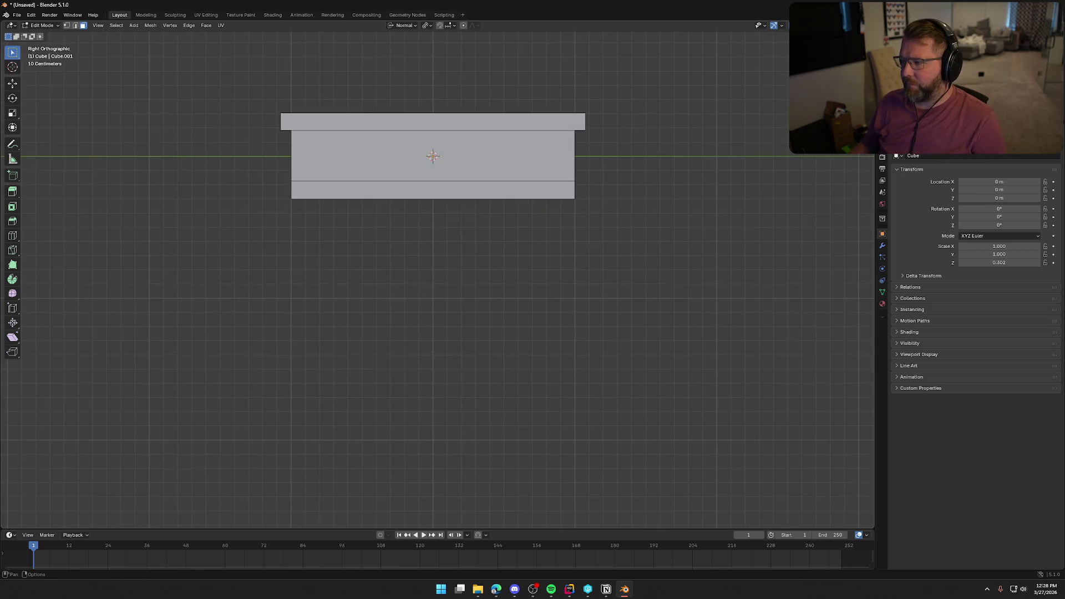
{"action": "key", "text": "alt+z"}
{"action": "left_click_drag", "start_coordinate": [659, 372], "coordinate": [266, 181]}
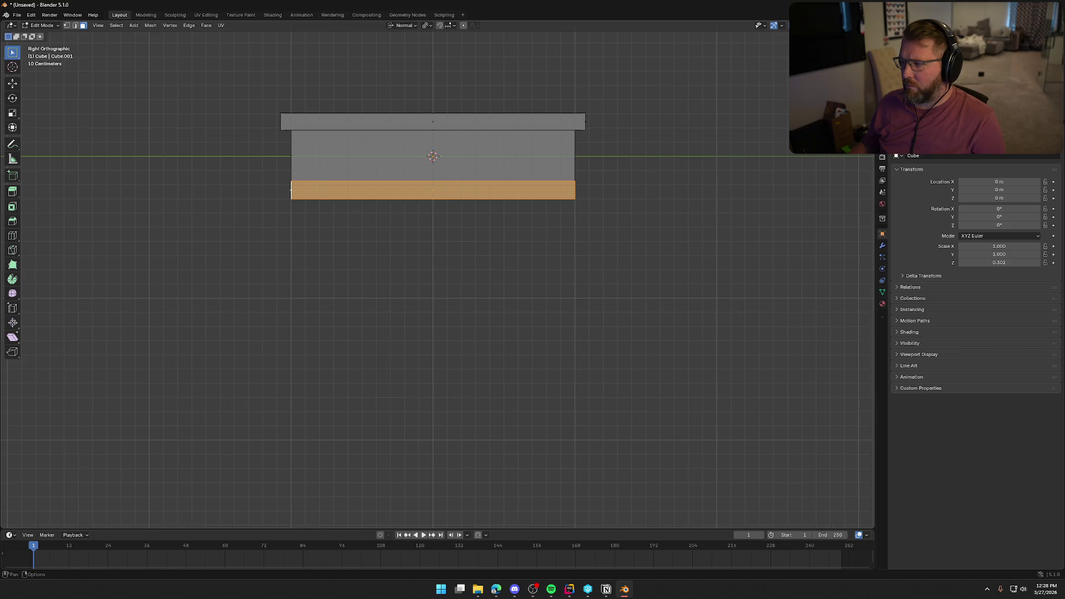
{"action": "mouse_move", "coordinate": [291, 191]}
{"action": "middle_mouse_down"}
{"action": "mouse_move", "coordinate": [566, 257]}
{"action": "mouse_move", "coordinate": [613, 297]}
{"action": "middle_mouse_up"}
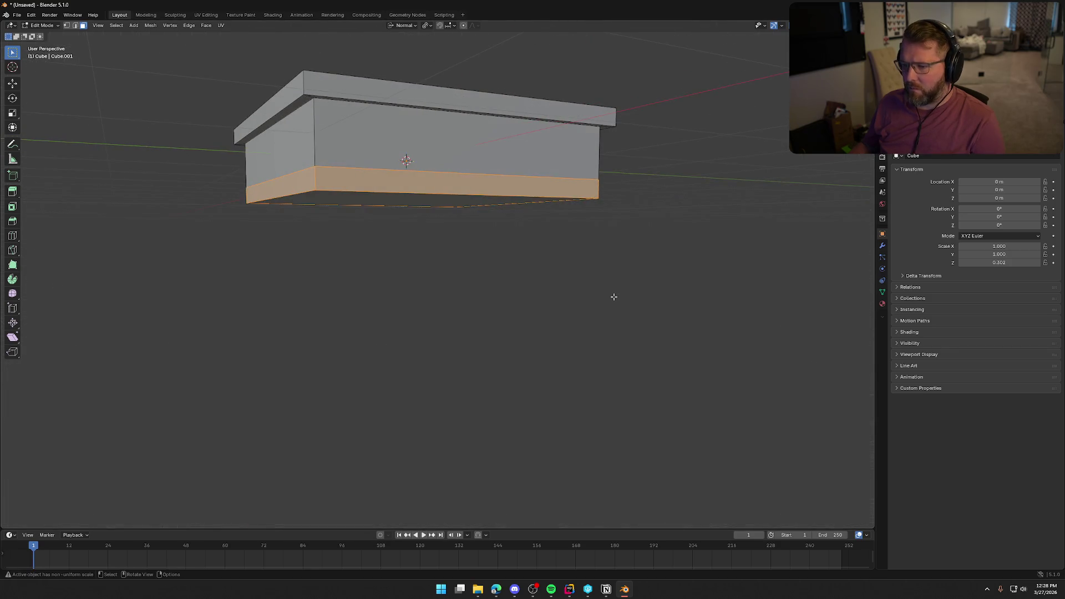
Extrude the bottom strip in place, scale it outward into a base lip, and return to Object Mode.
{"action": "key", "text": "e"}
{"action": "right_click", "coordinate": [614, 297]}
{"action": "key", "text": "s"}
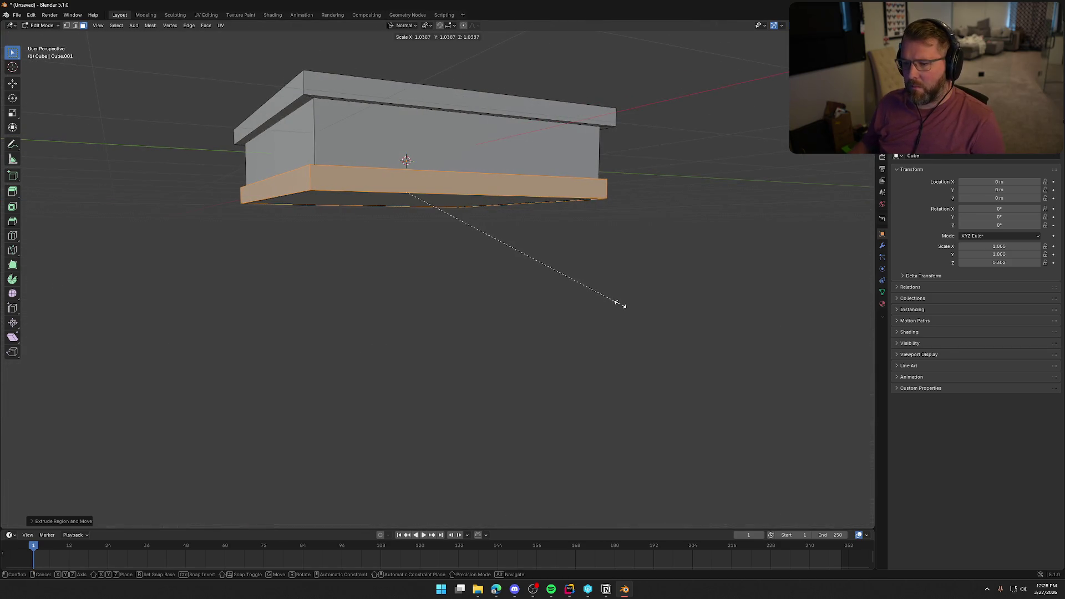
{"action": "left_click", "coordinate": [622, 304]}
{"action": "middle_click_drag", "start_coordinate": [433, 269], "coordinate": [479, 317]}
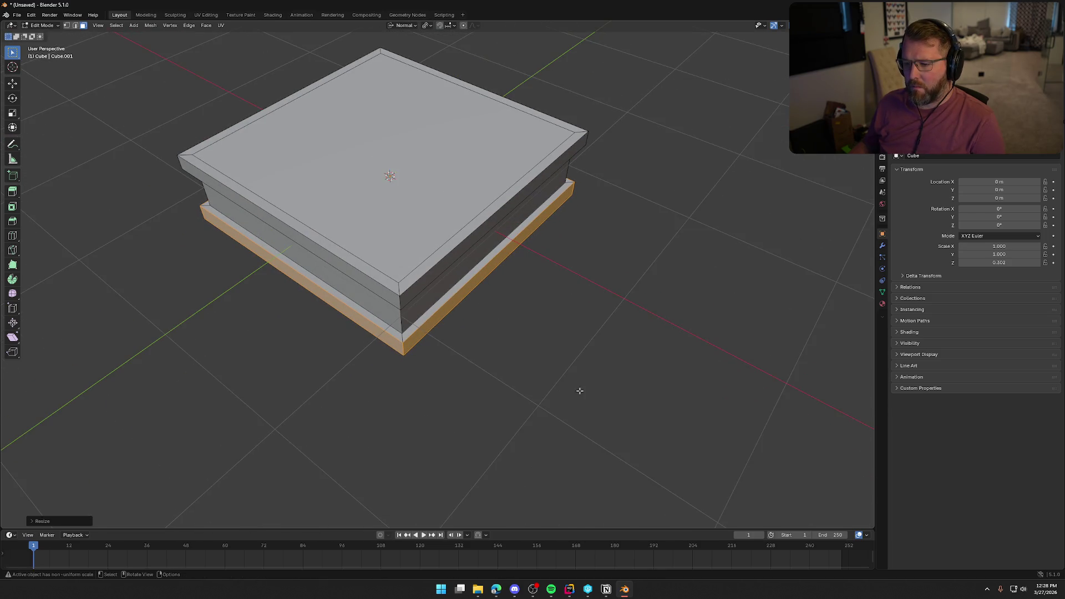
{"action": "left_click", "coordinate": [595, 375]}
{"action": "scroll", "coordinate": [583, 331], "scroll_direction": "down", "scroll_amount": 5}
{"action": "key", "text": "Tab"}
In Object Mode, scale the box taller along Z to 0.376.
{"action": "mouse_move", "coordinate": [541, 307]}
{"action": "middle_mouse_down"}
{"action": "mouse_move", "coordinate": [589, 292]}
{"action": "mouse_move", "coordinate": [485, 307]}
{"action": "mouse_move", "coordinate": [385, 276]}
{"action": "mouse_move", "coordinate": [503, 309]}
{"action": "mouse_move", "coordinate": [568, 280]}
{"action": "mouse_move", "coordinate": [526, 285]}
{"action": "mouse_move", "coordinate": [428, 226]}
{"action": "middle_mouse_up"}
{"action": "scroll", "coordinate": [428, 225], "scroll_direction": "up", "scroll_amount": 3}
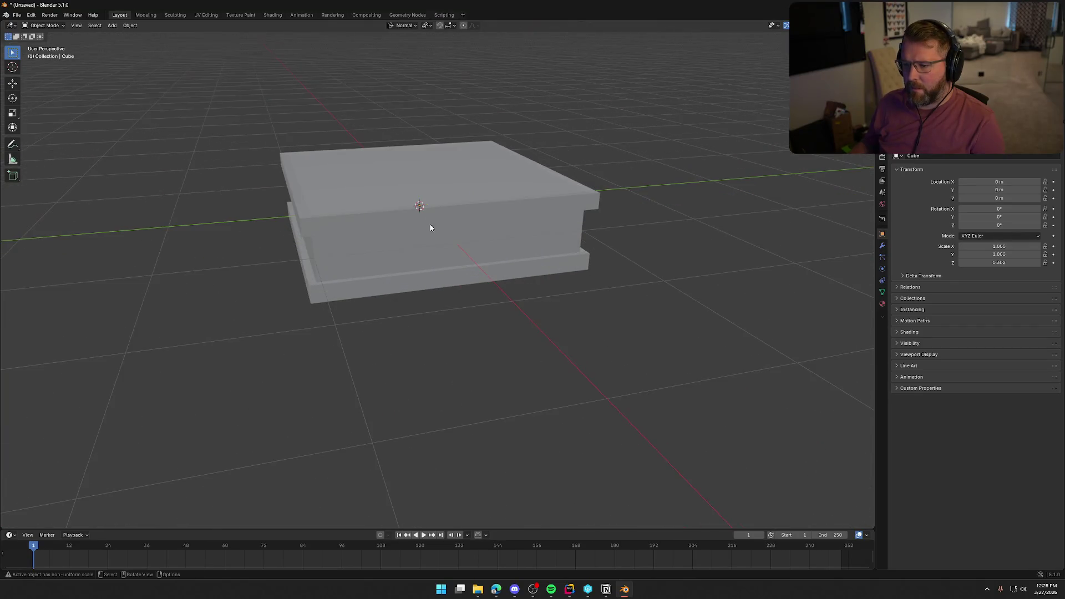
{"action": "mouse_move", "coordinate": [572, 260]}
{"action": "middle_mouse_down"}
{"action": "mouse_move", "coordinate": [500, 240]}
{"action": "mouse_move", "coordinate": [506, 248]}
{"action": "middle_mouse_up"}
{"action": "key", "text": "Tab"}
{"action": "key", "text": "Tab"}
{"action": "left_click", "coordinate": [482, 272]}
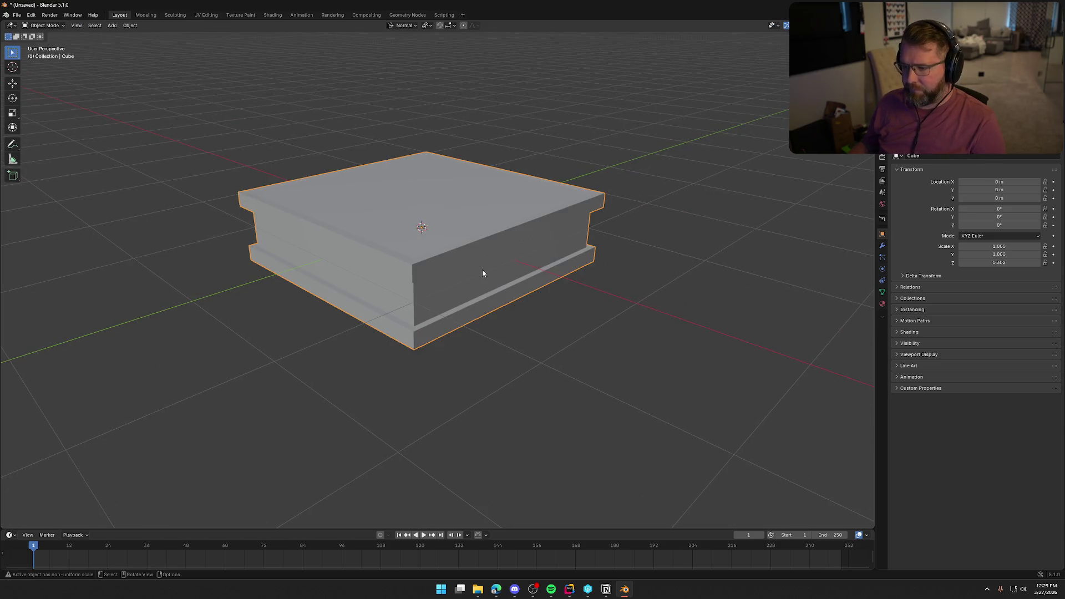
{"action": "key", "text": "s"}
{"action": "key", "text": "z"}
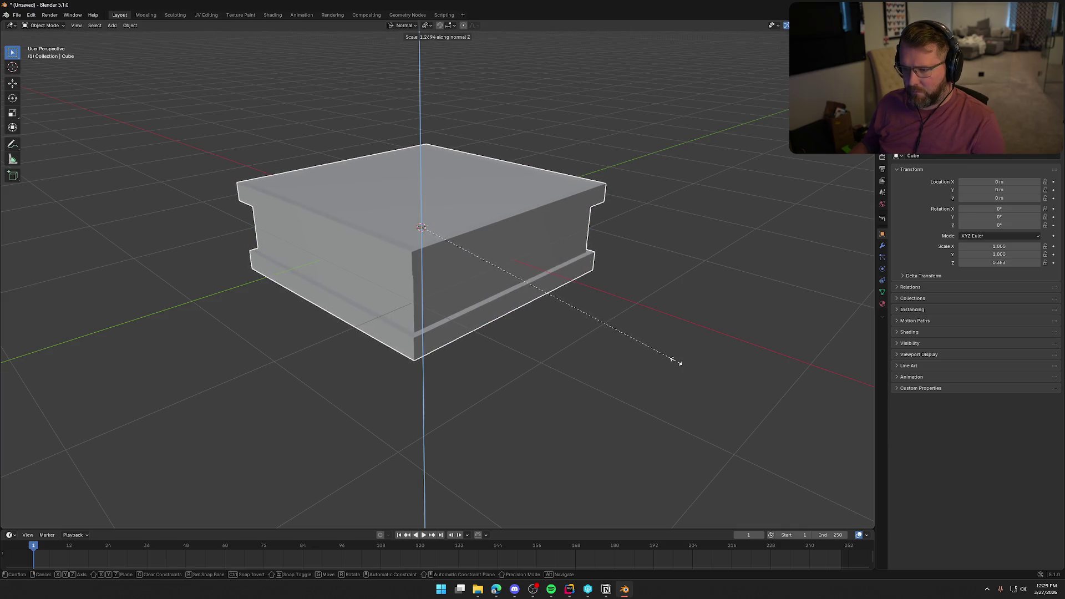
{"action": "left_click", "coordinate": [686, 364]}
In Right view, move the box up along Z to 0.401 m so it sits on the grid.
{"action": "key", "text": "KP_3"}
{"action": "key", "text": "g"}
{"action": "key", "text": "z"}
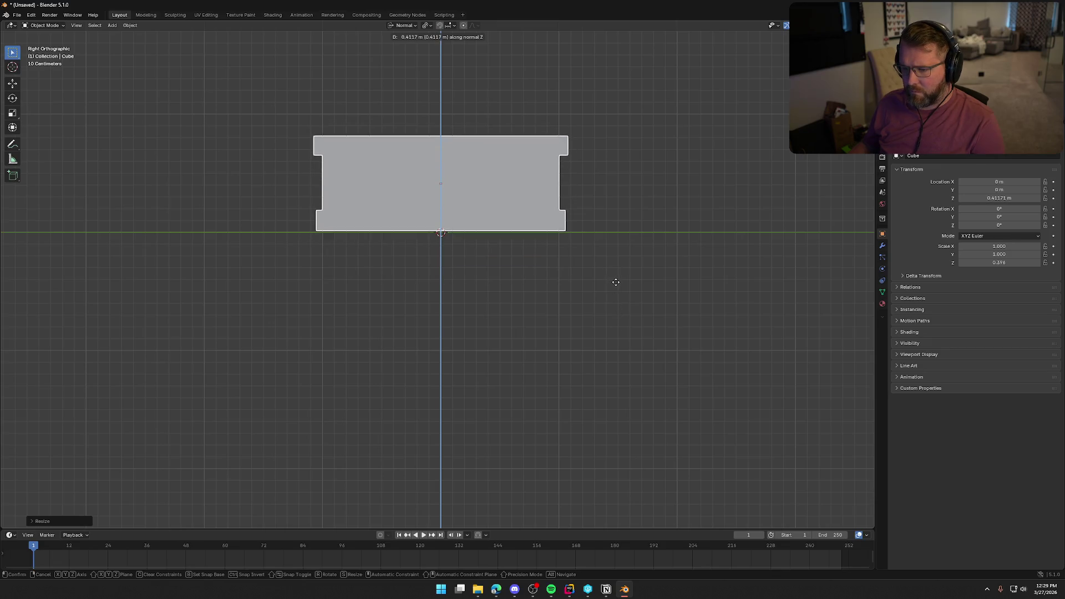
{"action": "left_click", "coordinate": [618, 286]}
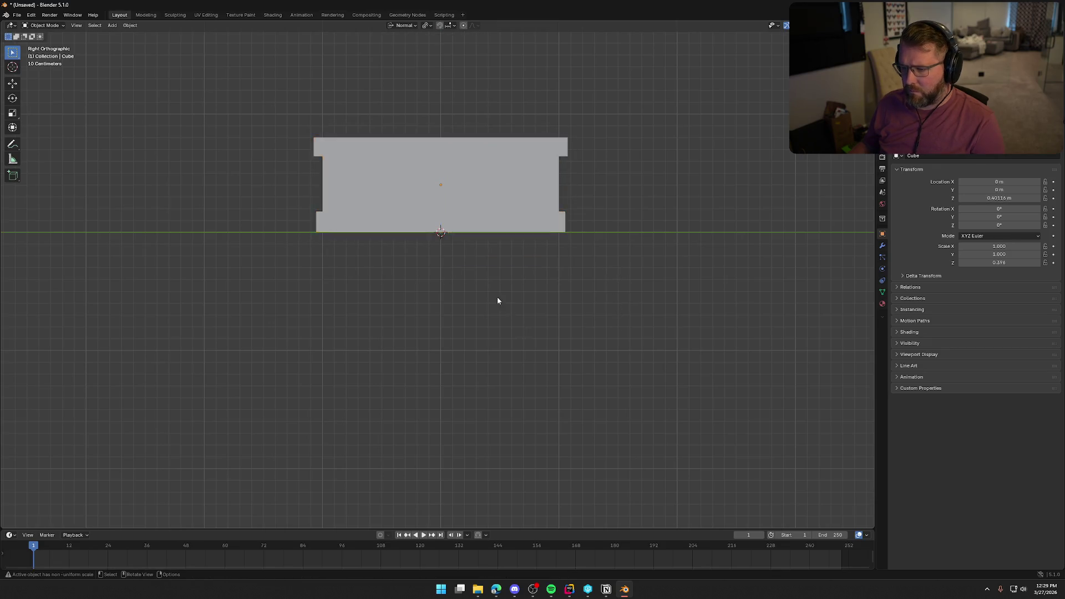
Set the box's origin to the 3D cursor.
{"action": "middle_click_drag", "start_coordinate": [499, 299], "coordinate": [565, 343]}
{"action": "right_click", "coordinate": [462, 213]}
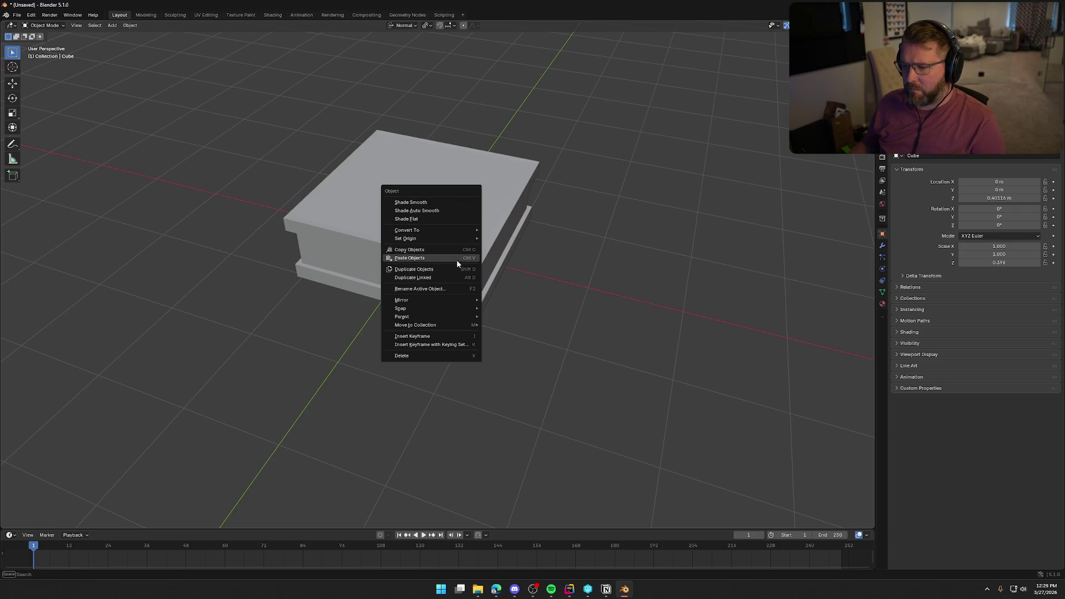
{"action": "mouse_move", "coordinate": [451, 237]}
{"action": "left_click", "coordinate": [544, 258]}
{"action": "middle_click_drag", "start_coordinate": [619, 341], "coordinate": [578, 336]}
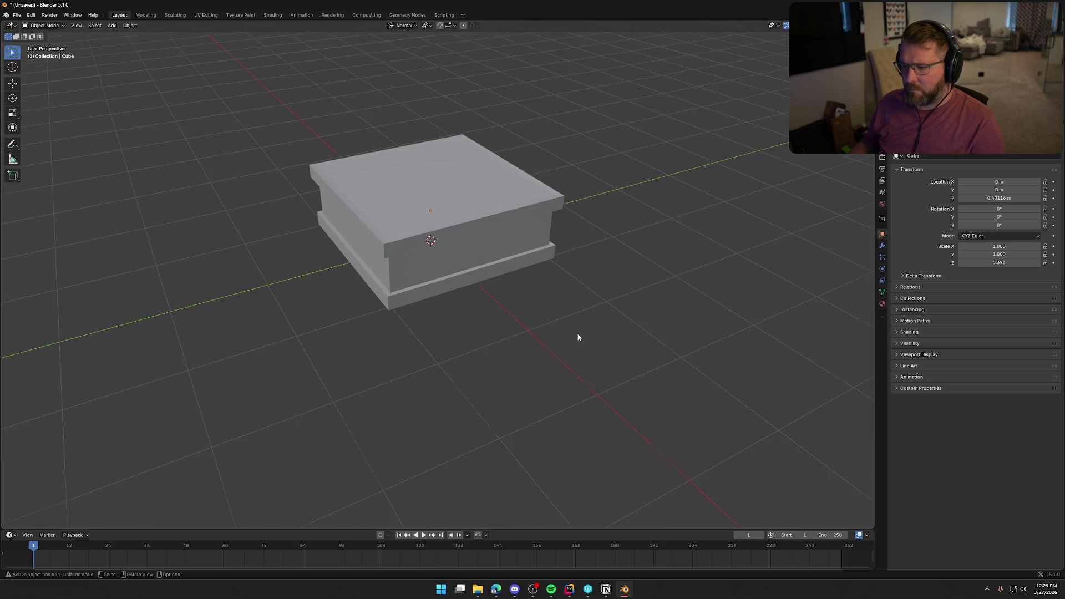
{"action": "left_click", "coordinate": [467, 229]}
Apply Set Origin > Origin to Geometry on the box, then reselect it.
{"action": "right_click", "coordinate": [467, 227]}
{"action": "mouse_move", "coordinate": [467, 226]}
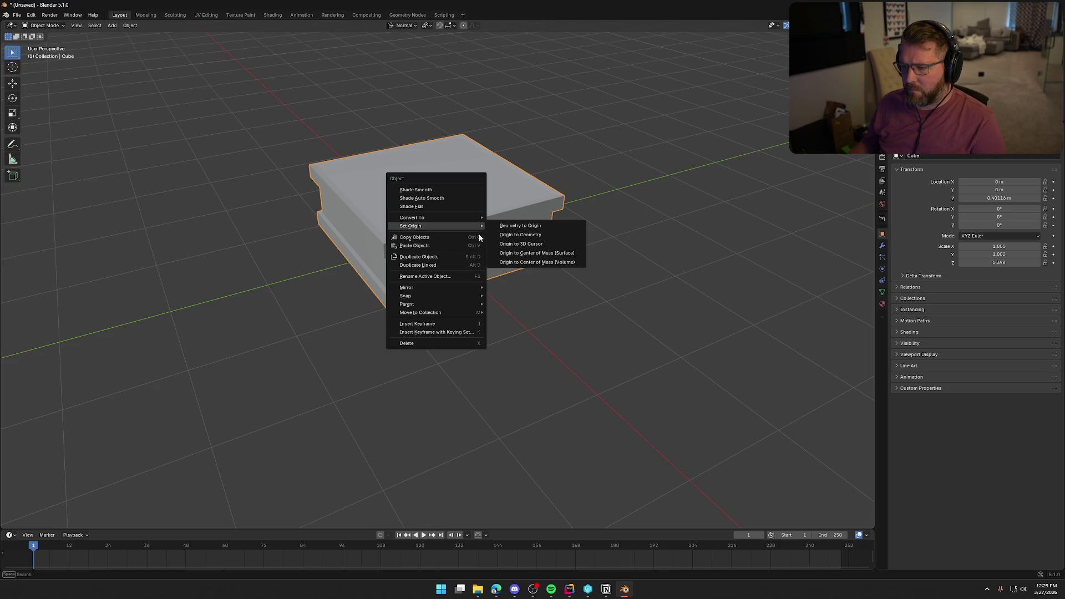
{"action": "left_click", "coordinate": [543, 242]}
{"action": "left_click_drag", "start_coordinate": [502, 349], "coordinate": [578, 328]}
{"action": "mouse_move", "coordinate": [578, 327]}
{"action": "middle_mouse_down"}
{"action": "mouse_move", "coordinate": [689, 264]}
{"action": "mouse_move", "coordinate": [549, 322]}
{"action": "mouse_move", "coordinate": [437, 298]}
{"action": "mouse_move", "coordinate": [555, 307]}
{"action": "mouse_move", "coordinate": [452, 310]}
{"action": "mouse_move", "coordinate": [482, 359]}
{"action": "middle_mouse_up"}
{"action": "middle_click_drag", "start_coordinate": [513, 322], "coordinate": [516, 289]}
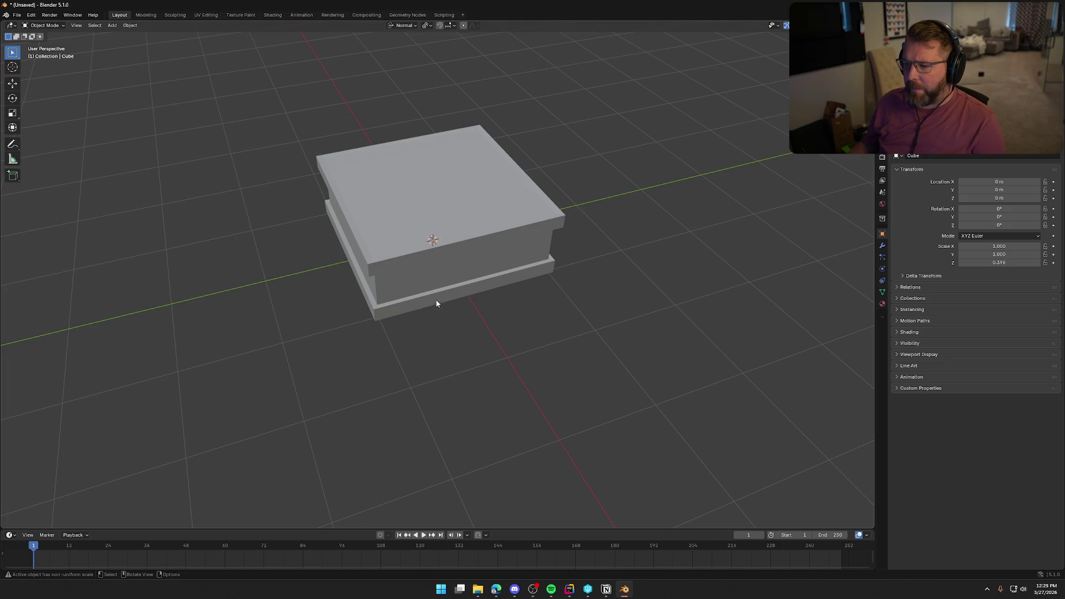
{"action": "mouse_move", "coordinate": [434, 302]}
{"action": "middle_mouse_down"}
{"action": "mouse_move", "coordinate": [477, 295]}
{"action": "mouse_move", "coordinate": [454, 294]}
{"action": "middle_mouse_up"}
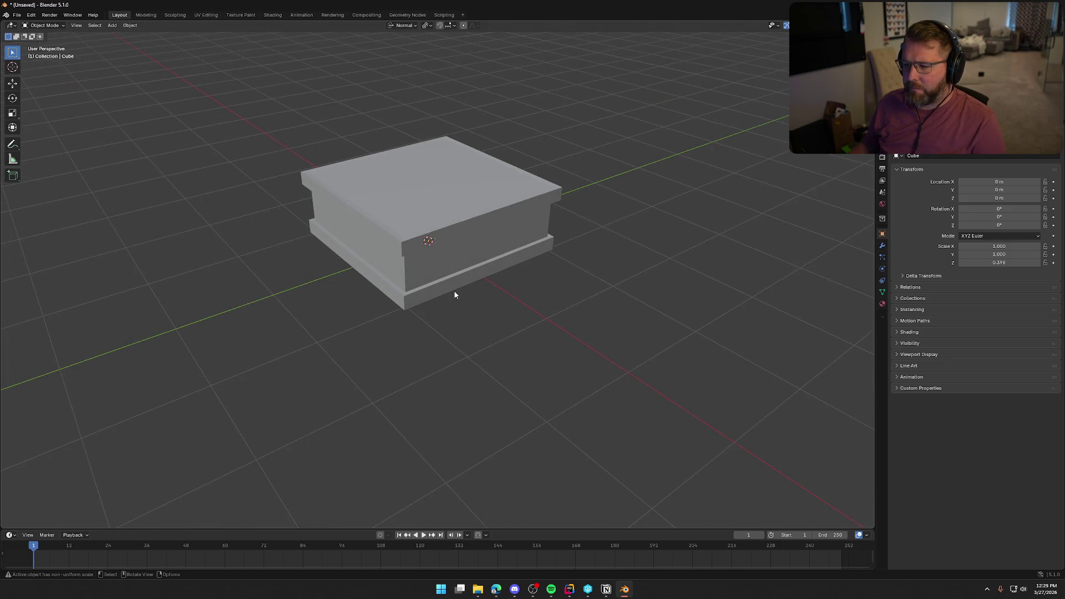
{"action": "left_click", "coordinate": [439, 295]}
In Edit Mode, scale the base face loop outward by 1.12, then return to Object Mode.
{"action": "key", "text": "Tab"}
{"action": "left_click", "coordinate": [440, 291], "text": "alt"}
{"action": "middle_click_drag", "start_coordinate": [528, 316], "coordinate": [605, 345]}
{"action": "key", "text": "s"}
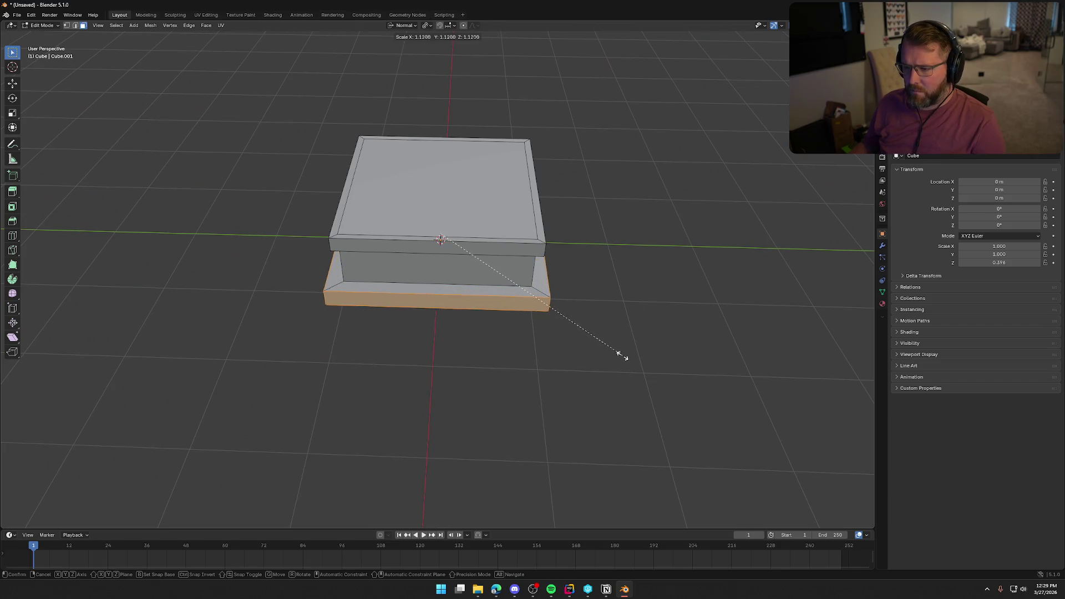
{"action": "left_click", "coordinate": [621, 355]}
{"action": "left_click", "coordinate": [500, 361]}
{"action": "mouse_move", "coordinate": [500, 361]}
{"action": "middle_mouse_down"}
{"action": "mouse_move", "coordinate": [568, 354]}
{"action": "mouse_move", "coordinate": [566, 328]}
{"action": "mouse_move", "coordinate": [487, 321]}
{"action": "mouse_move", "coordinate": [501, 364]}
{"action": "mouse_move", "coordinate": [526, 364]}
{"action": "mouse_move", "coordinate": [608, 321]}
{"action": "mouse_move", "coordinate": [504, 317]}
{"action": "mouse_move", "coordinate": [478, 328]}
{"action": "mouse_move", "coordinate": [519, 422]}
{"action": "mouse_move", "coordinate": [504, 359]}
{"action": "mouse_move", "coordinate": [516, 354]}
{"action": "middle_mouse_up"}
{"action": "key", "text": "Tab"}
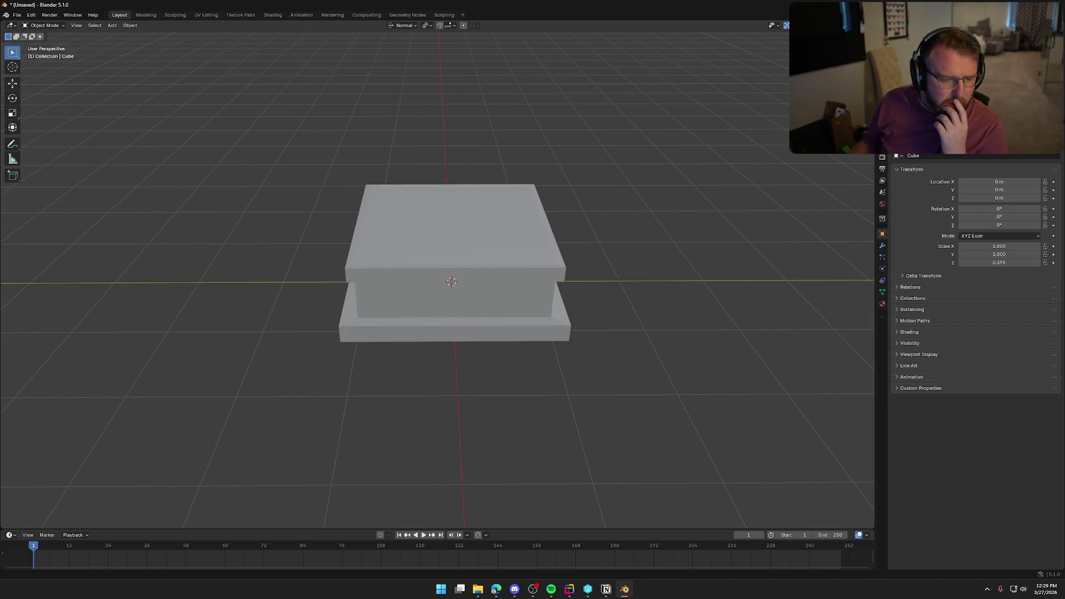
{"action": "key", "text": "alt+Tab"}
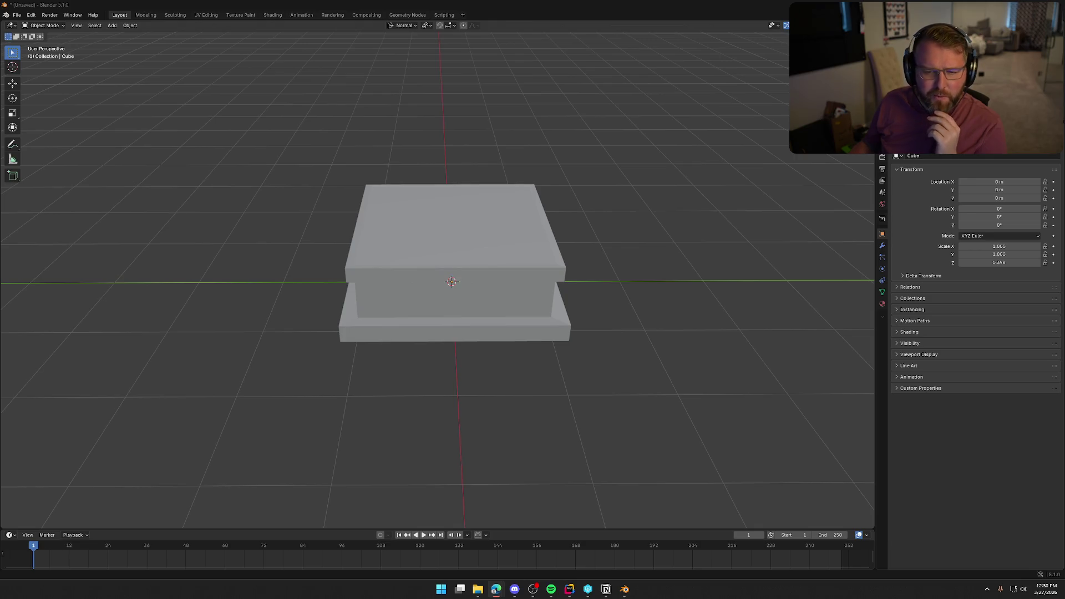
{"action": "middle_click_drag", "start_coordinate": [376, 255], "coordinate": [406, 278]}
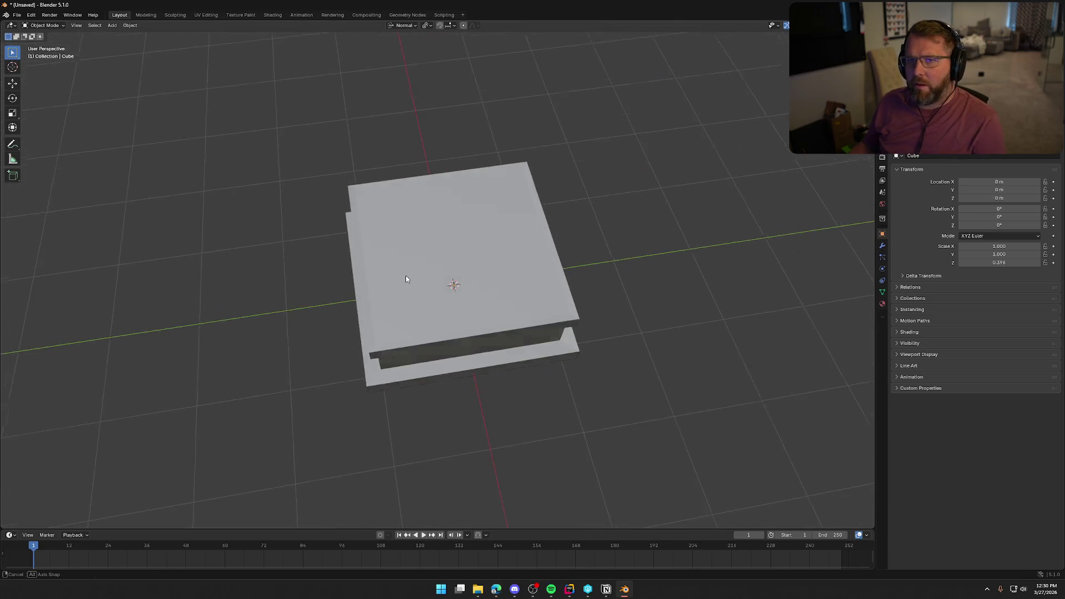
Add a cylinder and flatten it along Z into a thin disc.
{"action": "left_click", "coordinate": [112, 26]}
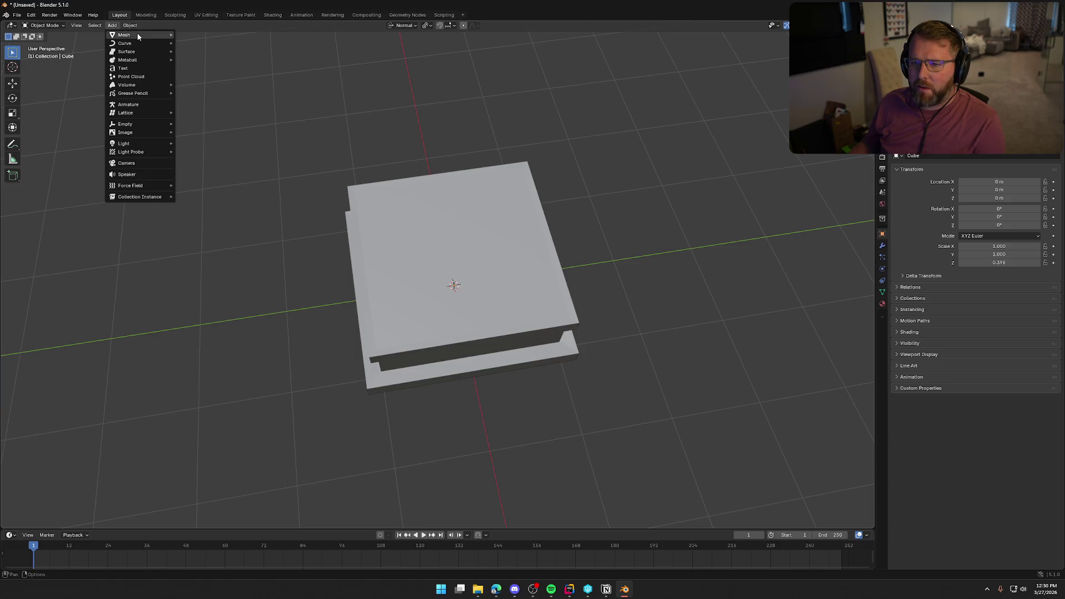
{"action": "mouse_move", "coordinate": [139, 35]}
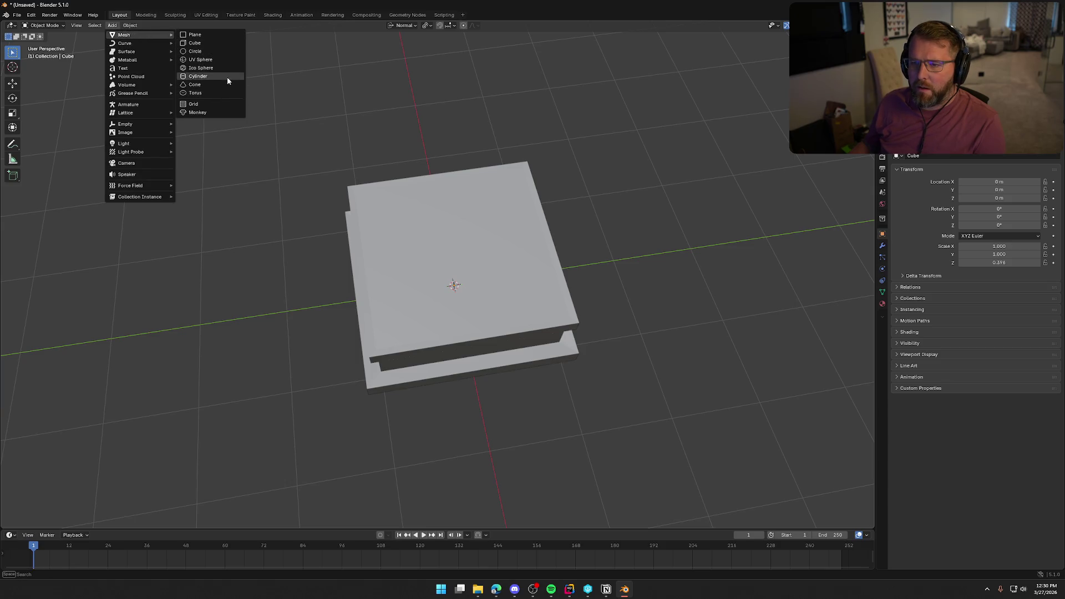
{"action": "left_click", "coordinate": [222, 76]}
{"action": "middle_click_drag", "start_coordinate": [259, 259], "coordinate": [304, 238]}
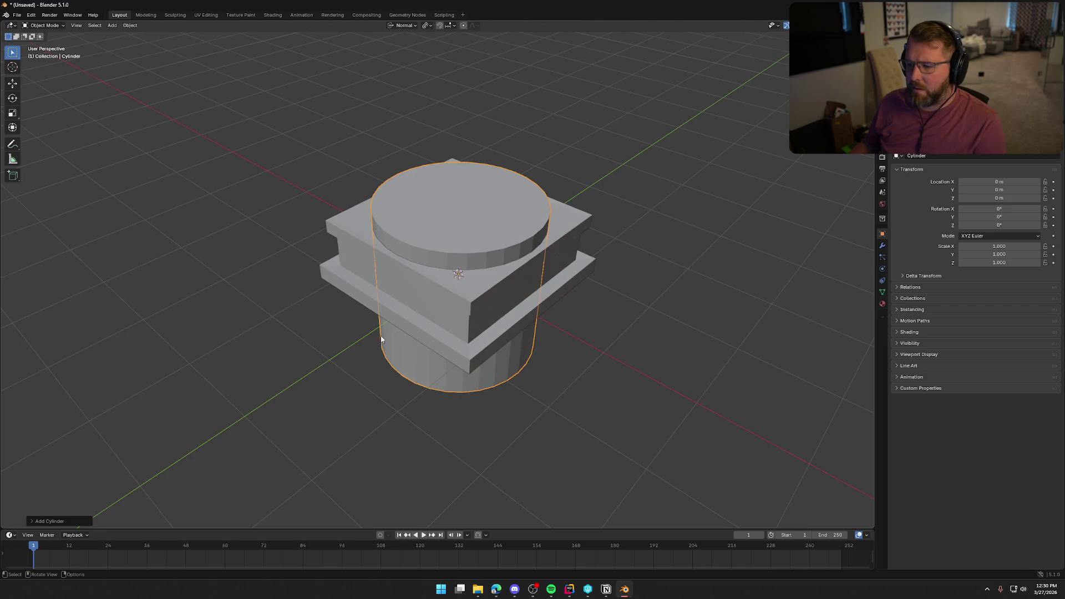
{"action": "key", "text": "s"}
{"action": "key", "text": "z"}
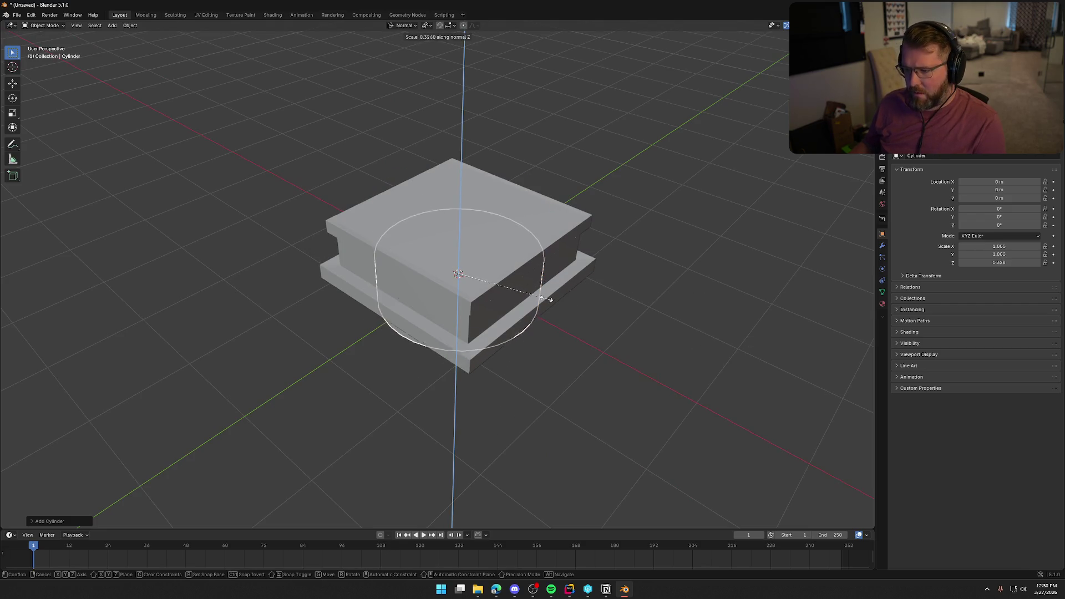
{"action": "left_click", "coordinate": [464, 271]}
Using Right view, move the disc along Z until it sinks into the box top.
{"action": "key", "text": "g"}
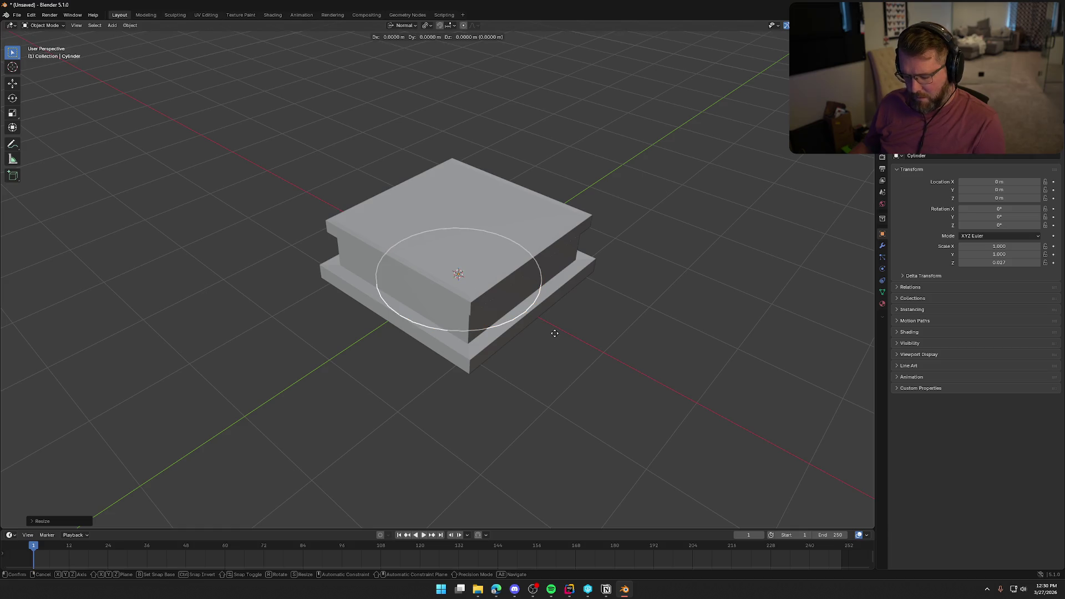
{"action": "key", "text": "z"}
{"action": "left_click", "coordinate": [555, 222]}
{"action": "mouse_move", "coordinate": [555, 222]}
{"action": "middle_mouse_down"}
{"action": "mouse_move", "coordinate": [580, 275]}
{"action": "mouse_move", "coordinate": [568, 296]}
{"action": "middle_mouse_up"}
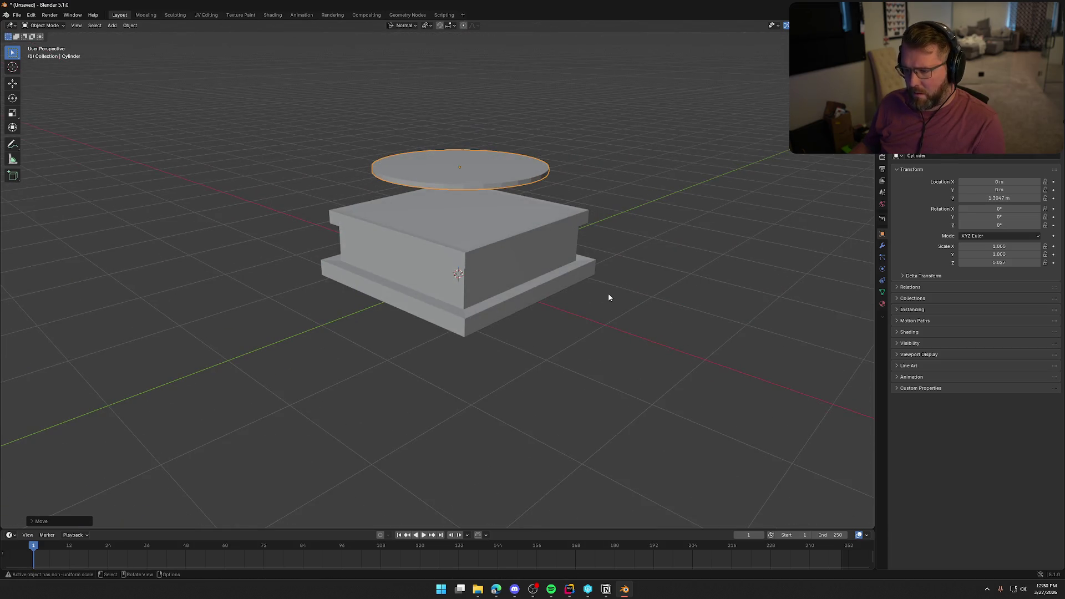
{"action": "key", "text": "KP_3"}
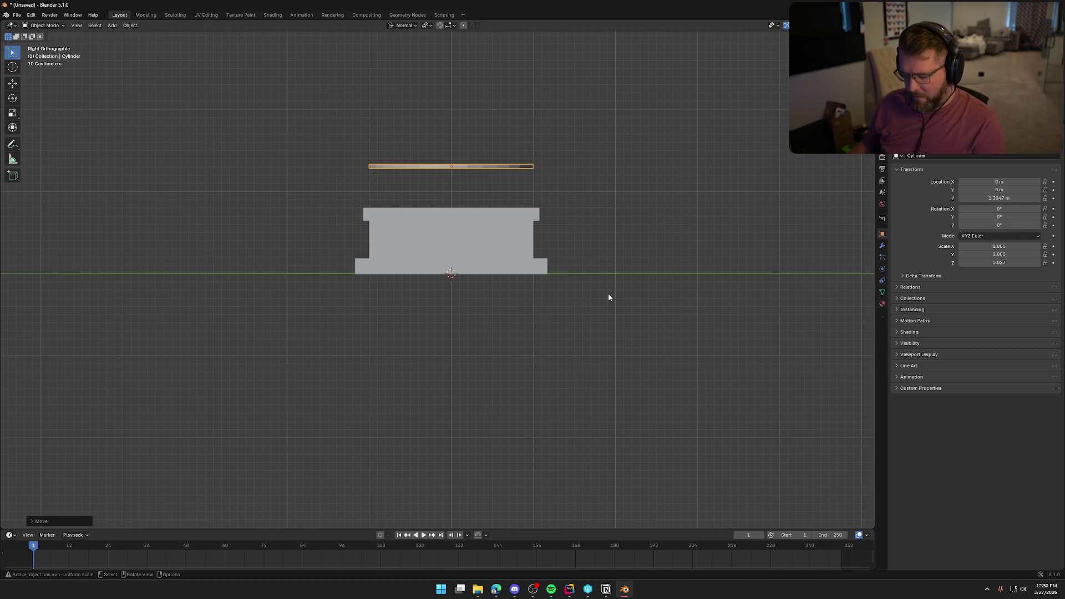
{"action": "key", "text": "g"}
{"action": "key", "text": "z"}
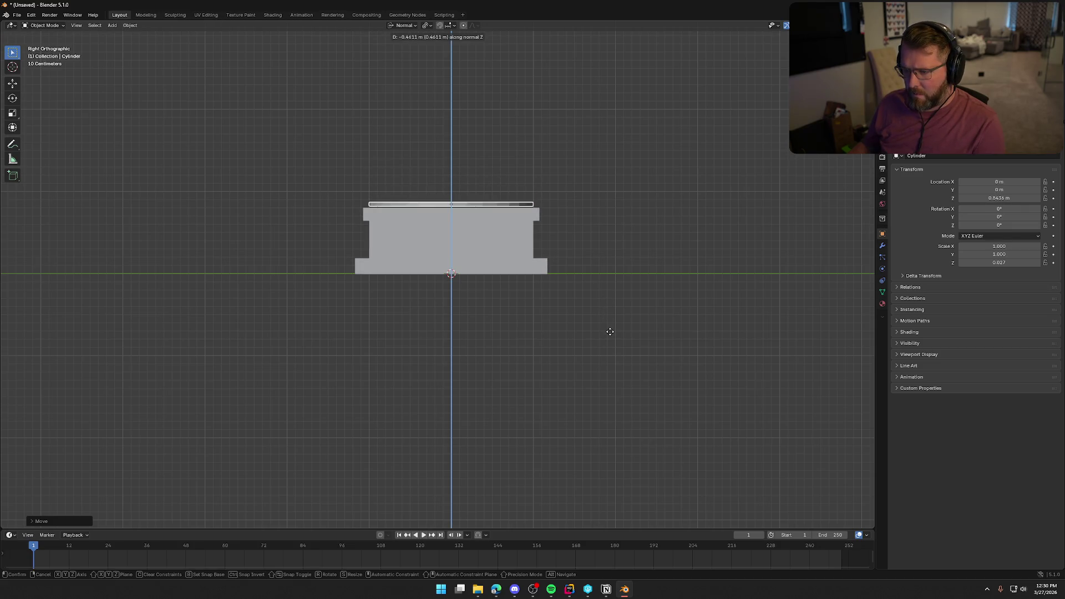
{"action": "left_click", "coordinate": [491, 345]}
{"action": "mouse_move", "coordinate": [491, 344]}
{"action": "middle_mouse_down"}
{"action": "mouse_move", "coordinate": [545, 397]}
{"action": "mouse_move", "coordinate": [515, 300]}
{"action": "middle_mouse_up"}
Shrink the disc uniformly to 0.902.
{"action": "left_click", "coordinate": [503, 255]}
{"action": "key", "text": "s"}
{"action": "left_click", "coordinate": [686, 333]}
{"action": "mouse_move", "coordinate": [685, 333]}
{"action": "middle_mouse_down"}
{"action": "mouse_move", "coordinate": [497, 288]}
{"action": "mouse_move", "coordinate": [600, 259]}
{"action": "mouse_move", "coordinate": [623, 357]}
{"action": "mouse_move", "coordinate": [618, 400]}
{"action": "mouse_move", "coordinate": [681, 328]}
{"action": "mouse_move", "coordinate": [696, 327]}
{"action": "mouse_move", "coordinate": [600, 345]}
{"action": "mouse_move", "coordinate": [613, 388]}
{"action": "mouse_move", "coordinate": [609, 373]}
{"action": "middle_mouse_up"}
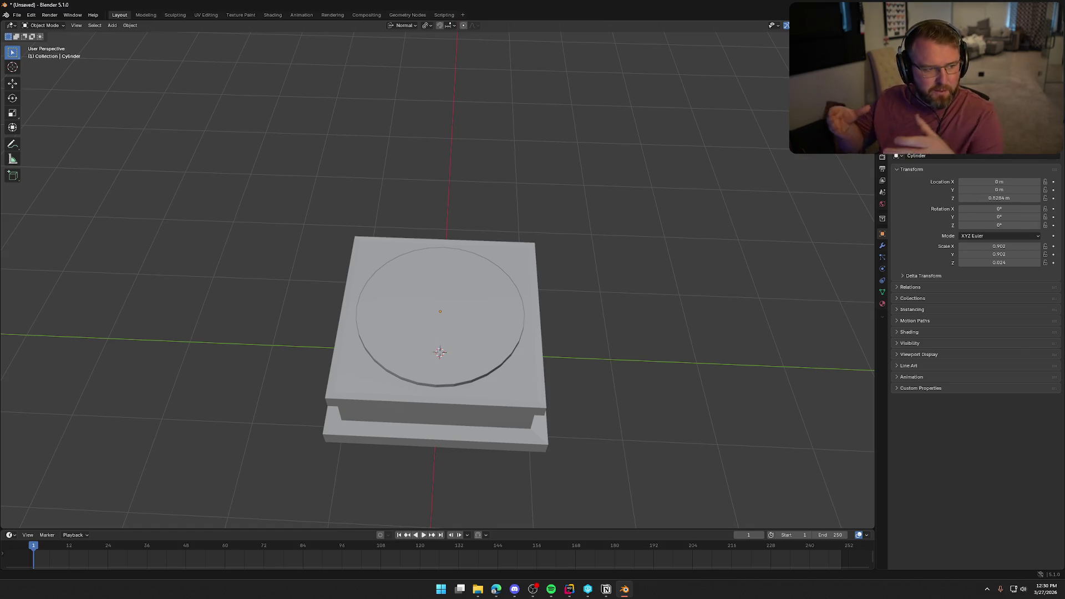
{"action": "key", "text": "alt+Tab"}
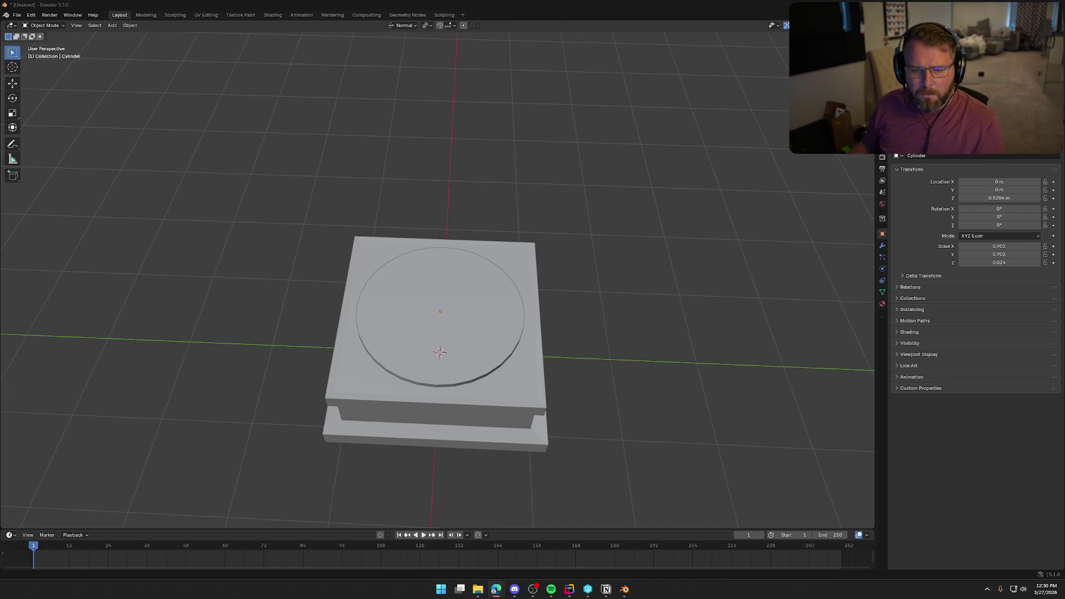
Orbit around the lidded box and open the viewport's Add menu.
{"action": "mouse_move", "coordinate": [396, 391]}
{"action": "middle_mouse_down"}
{"action": "mouse_move", "coordinate": [358, 277]}
{"action": "mouse_move", "coordinate": [238, 266]}
{"action": "mouse_move", "coordinate": [252, 283]}
{"action": "mouse_move", "coordinate": [257, 268]}
{"action": "mouse_move", "coordinate": [285, 344]}
{"action": "middle_mouse_up"}
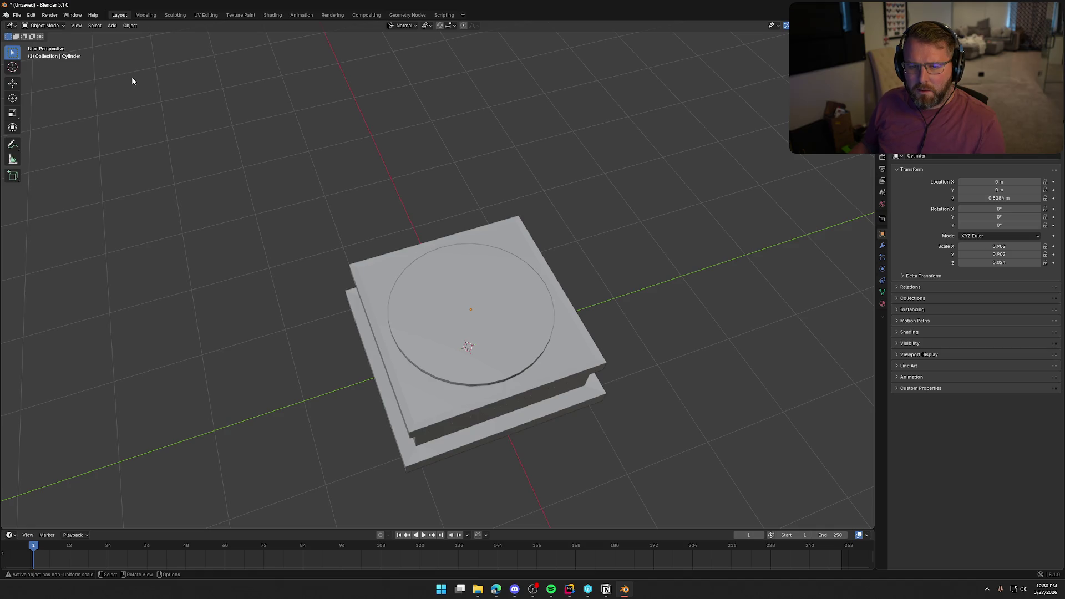
{"action": "left_click", "coordinate": [112, 25]}
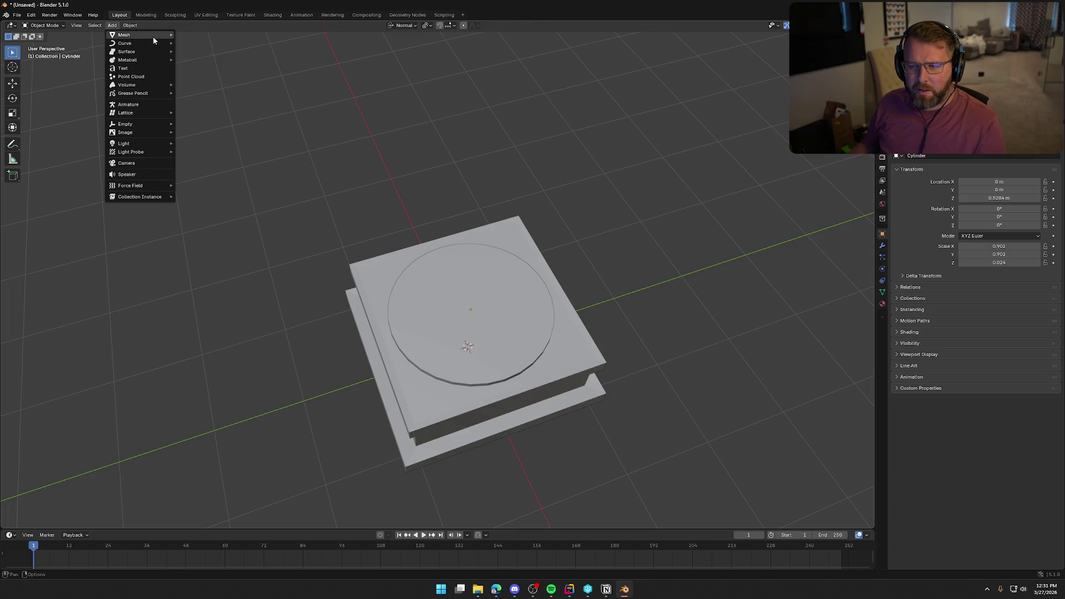
Add a mesh cone and rotate it -90° on Y so it lies on its side.
{"action": "mouse_move", "coordinate": [153, 38]}
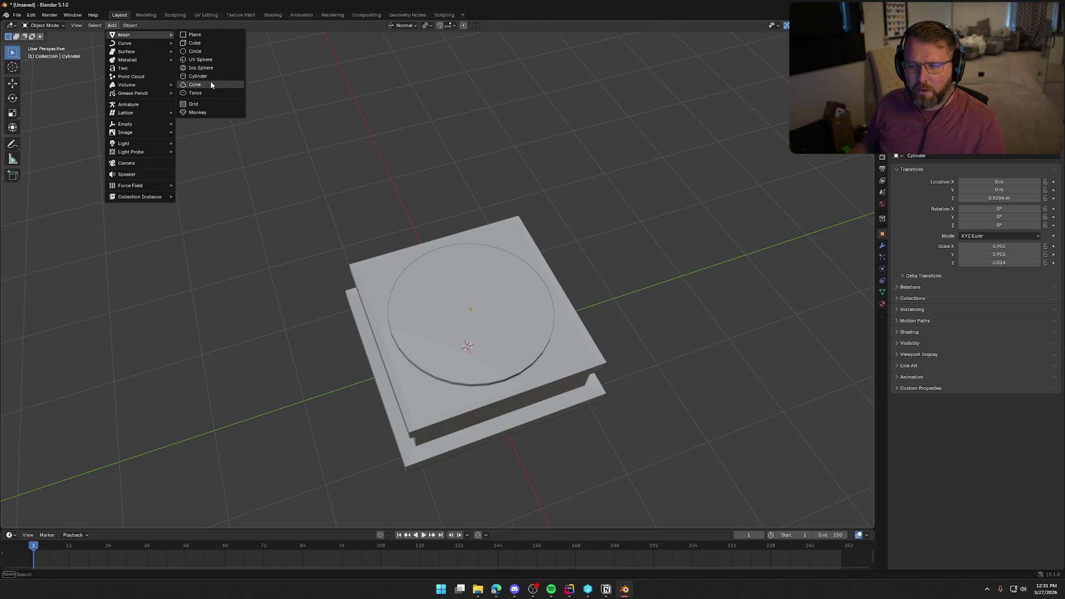
{"action": "left_click", "coordinate": [211, 83]}
{"action": "mouse_move", "coordinate": [332, 264]}
{"action": "middle_mouse_down"}
{"action": "mouse_move", "coordinate": [360, 218]}
{"action": "mouse_move", "coordinate": [361, 234]}
{"action": "mouse_move", "coordinate": [318, 227]}
{"action": "mouse_move", "coordinate": [339, 230]}
{"action": "middle_mouse_up"}
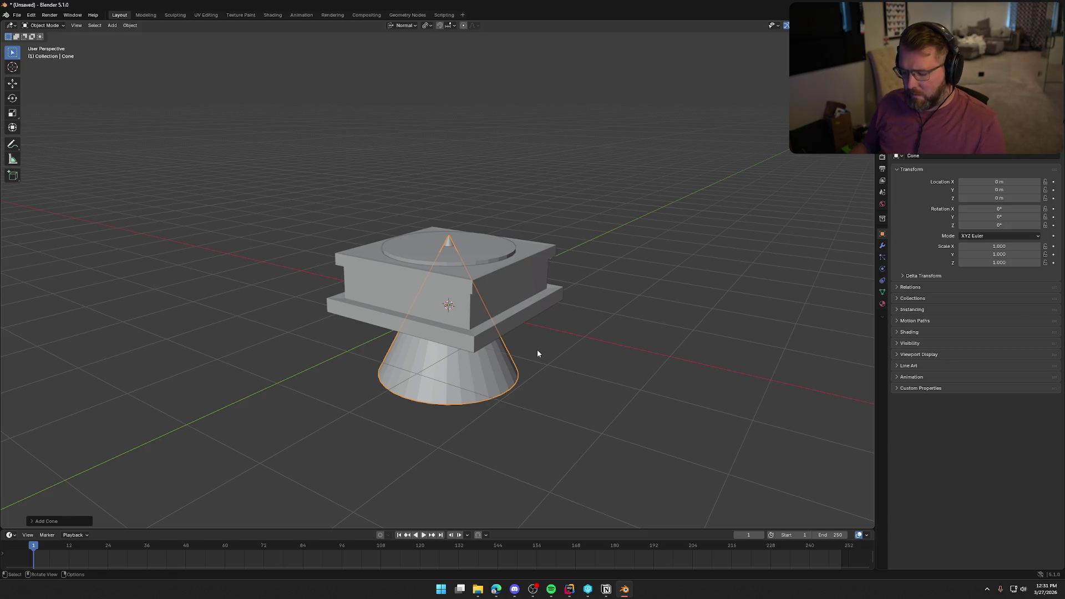
{"action": "type", "text": "rs"}
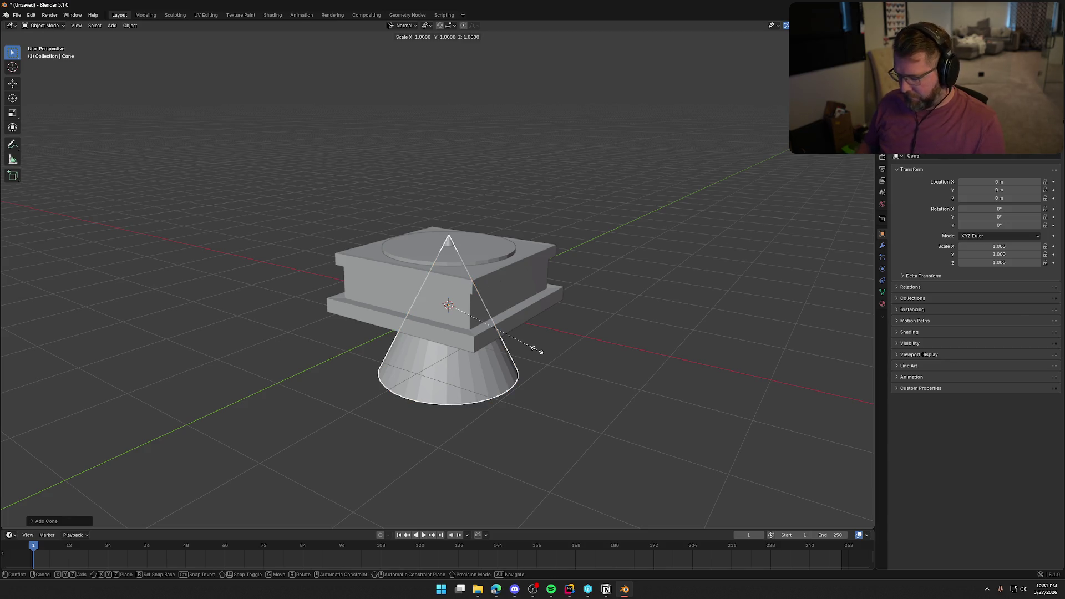
{"action": "type", "text": "90"}
{"action": "key", "text": "Escape"}
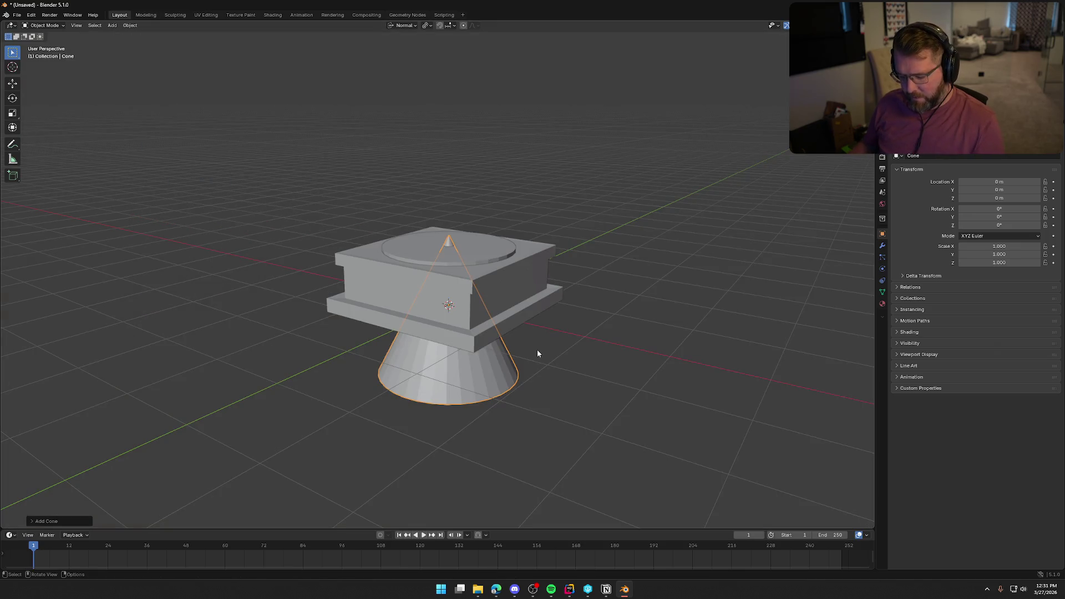
{"action": "key", "text": "r"}
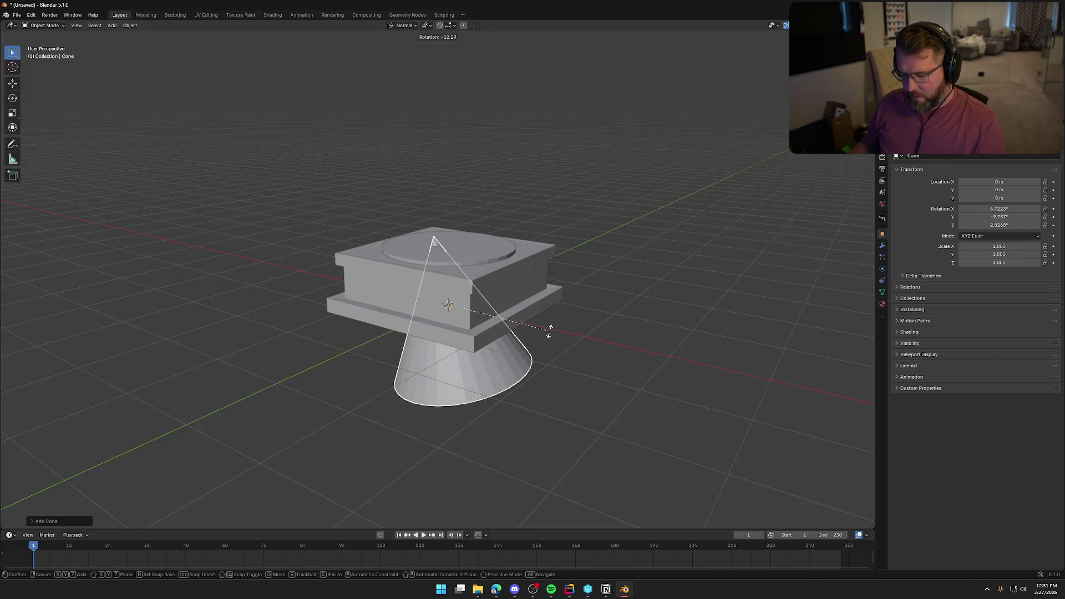
{"action": "type", "text": "y"}
{"action": "type", "text": "90"}
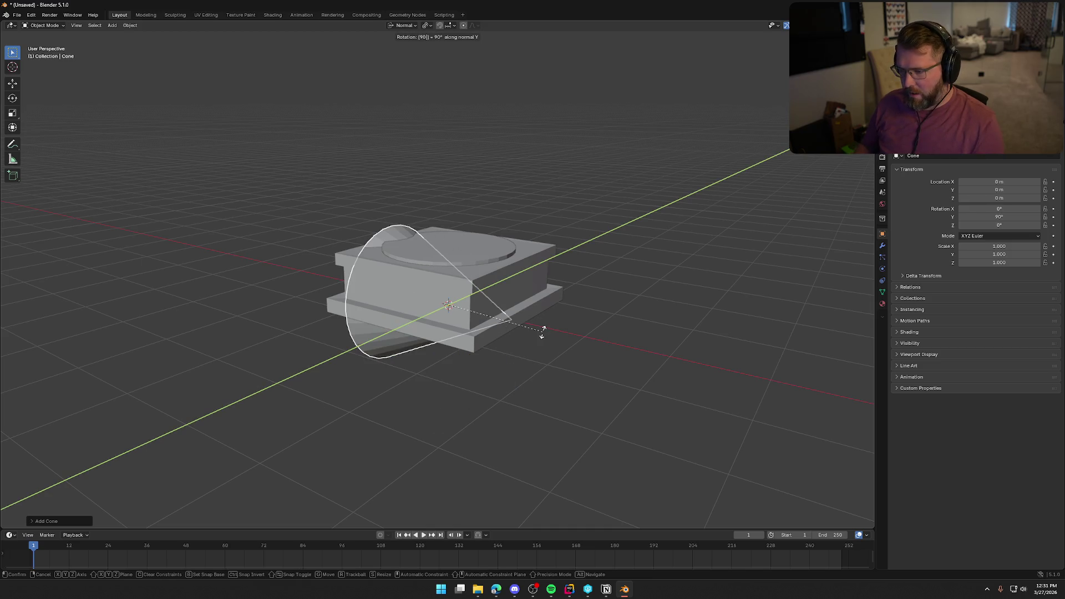
{"action": "key", "text": "minus"}
{"action": "key", "text": "Return"}
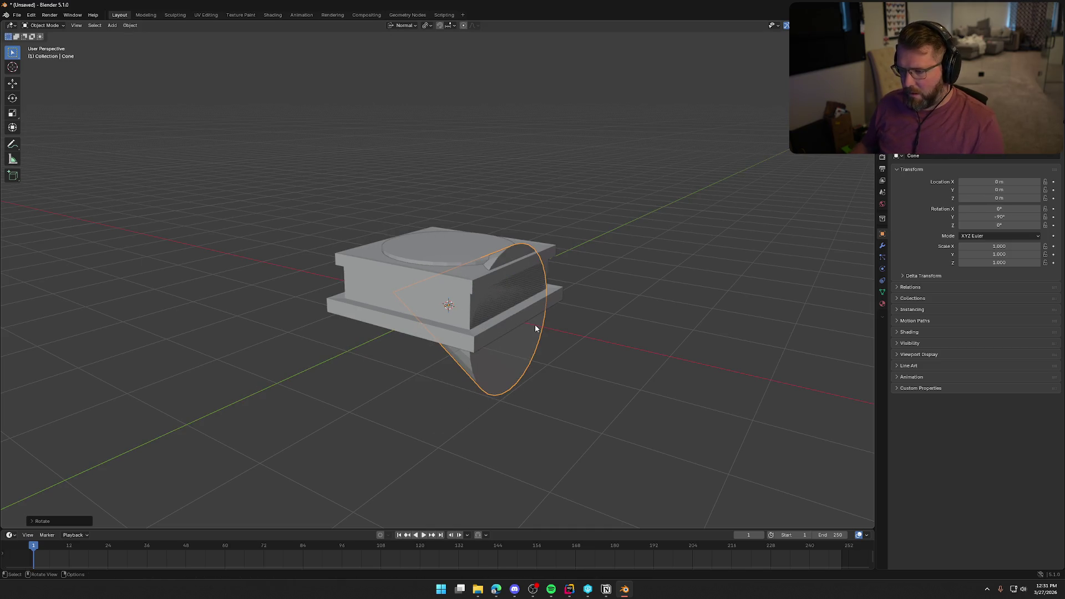
{"action": "key", "text": "r"}
{"action": "key", "text": "z"}
{"action": "key", "text": "Escape"}
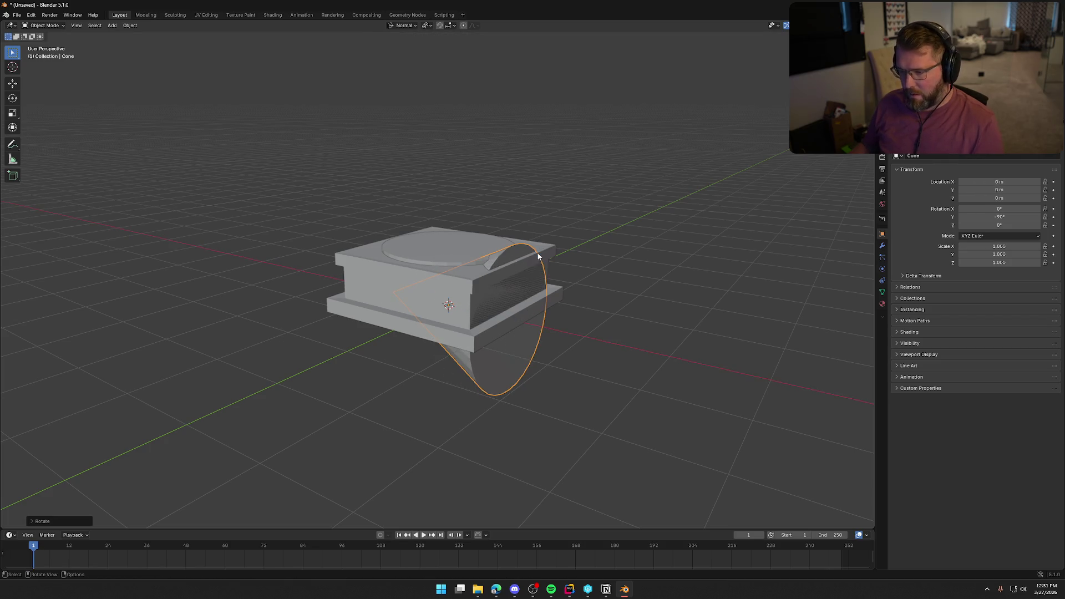
Set Transform Orientation to Global and raise the cone along Z to 1.9092 m.
{"action": "middle_click_drag", "start_coordinate": [536, 331], "coordinate": [564, 365]}
{"action": "left_click", "coordinate": [564, 365]}
{"action": "left_click", "coordinate": [401, 26]}
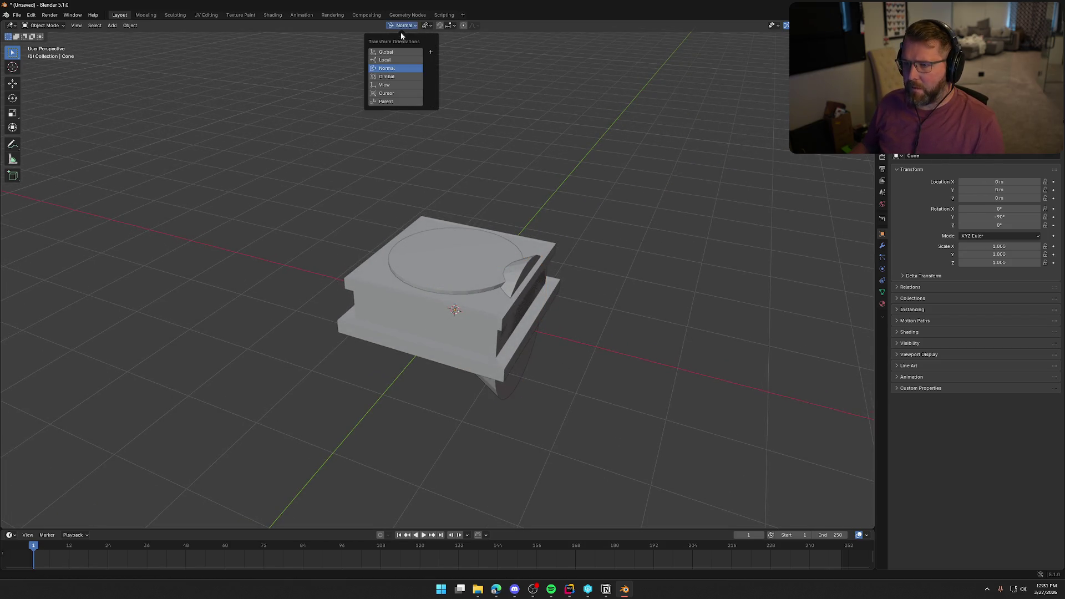
{"action": "mouse_move", "coordinate": [428, 26]}
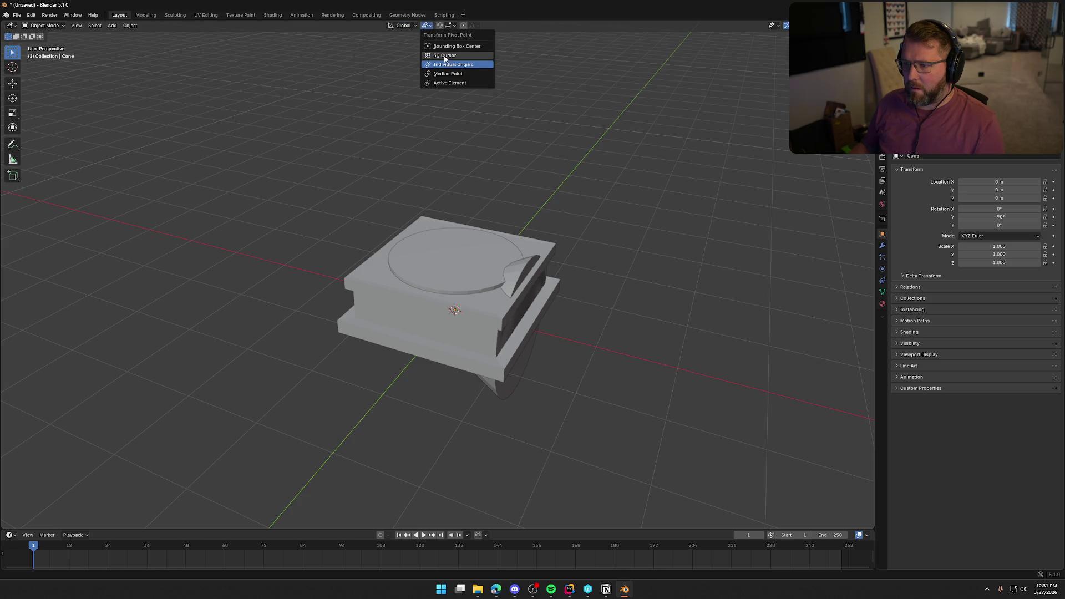
{"action": "left_click", "coordinate": [506, 394]}
{"action": "key", "text": "g"}
{"action": "key", "text": "z"}
{"action": "left_click", "coordinate": [508, 267]}
In side view, scale the cone down to 0.727.
{"action": "mouse_move", "coordinate": [561, 304]}
{"action": "middle_mouse_down"}
{"action": "mouse_move", "coordinate": [623, 288]}
{"action": "mouse_move", "coordinate": [571, 304]}
{"action": "mouse_move", "coordinate": [570, 317]}
{"action": "mouse_move", "coordinate": [526, 317]}
{"action": "mouse_move", "coordinate": [602, 310]}
{"action": "middle_mouse_up"}
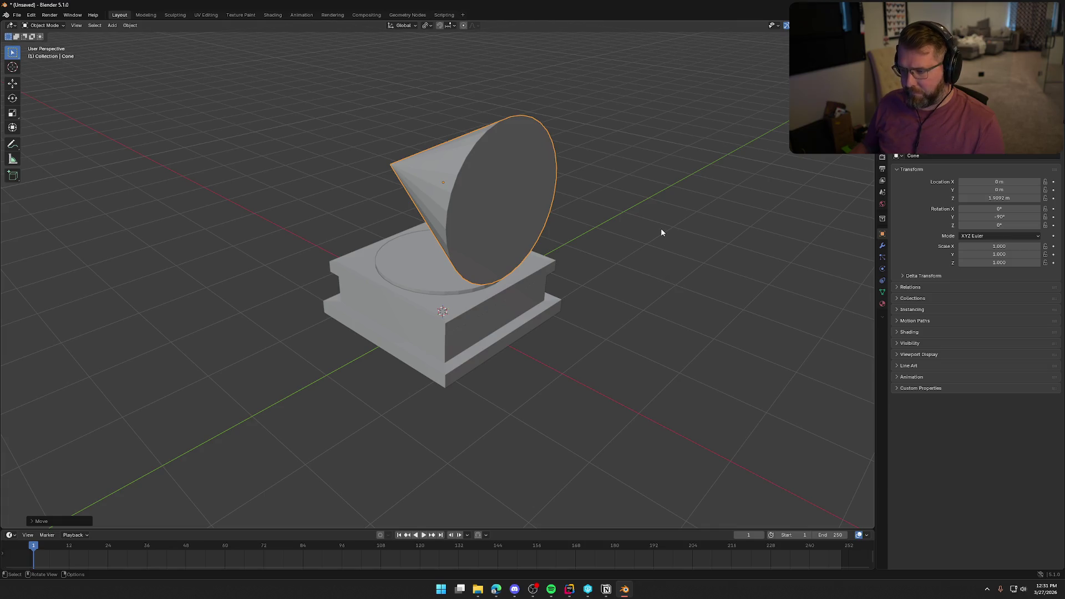
{"action": "key", "text": "KP_3"}
{"action": "key", "text": "s"}
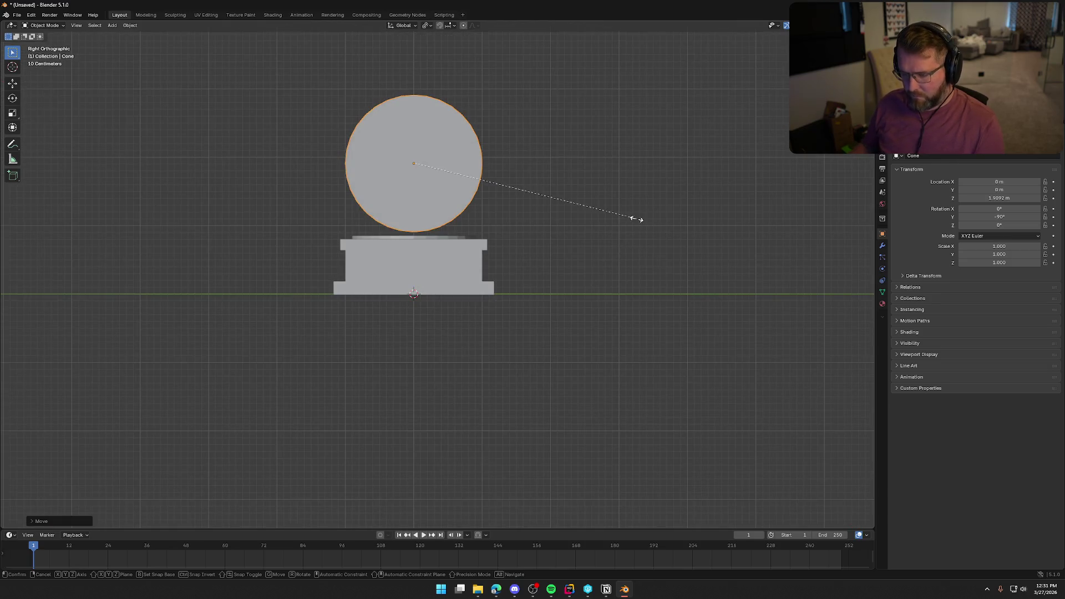
{"action": "left_click", "coordinate": [577, 200]}
Tilt the cone -45° around Y, replacing an earlier freehand tilt.
{"action": "mouse_move", "coordinate": [444, 422]}
{"action": "middle_mouse_down"}
{"action": "mouse_move", "coordinate": [438, 430]}
{"action": "mouse_move", "coordinate": [494, 406]}
{"action": "mouse_move", "coordinate": [532, 328]}
{"action": "middle_mouse_up"}
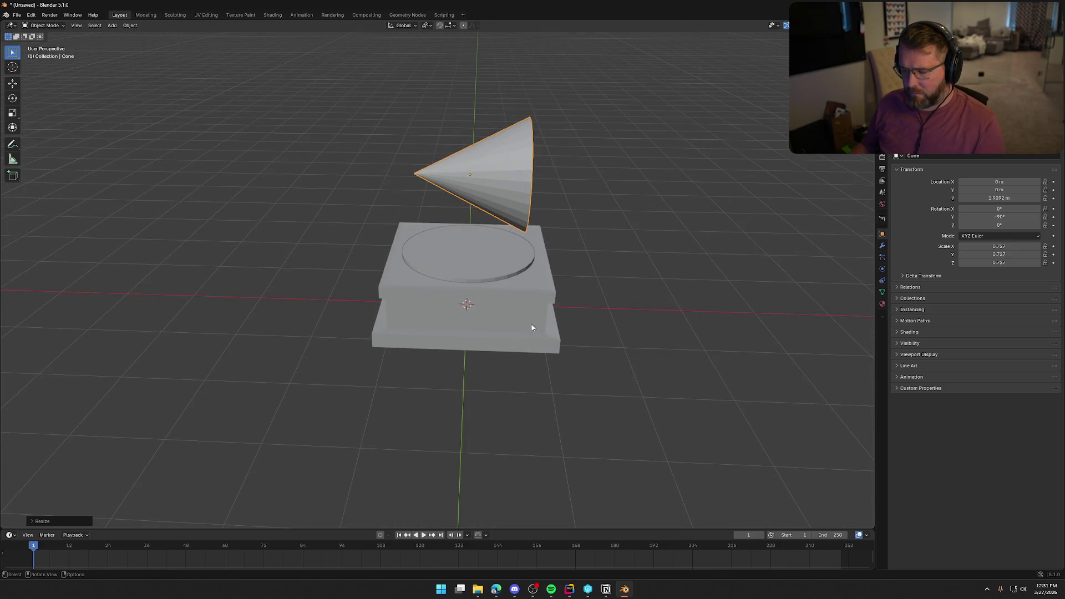
{"action": "key", "text": "r"}
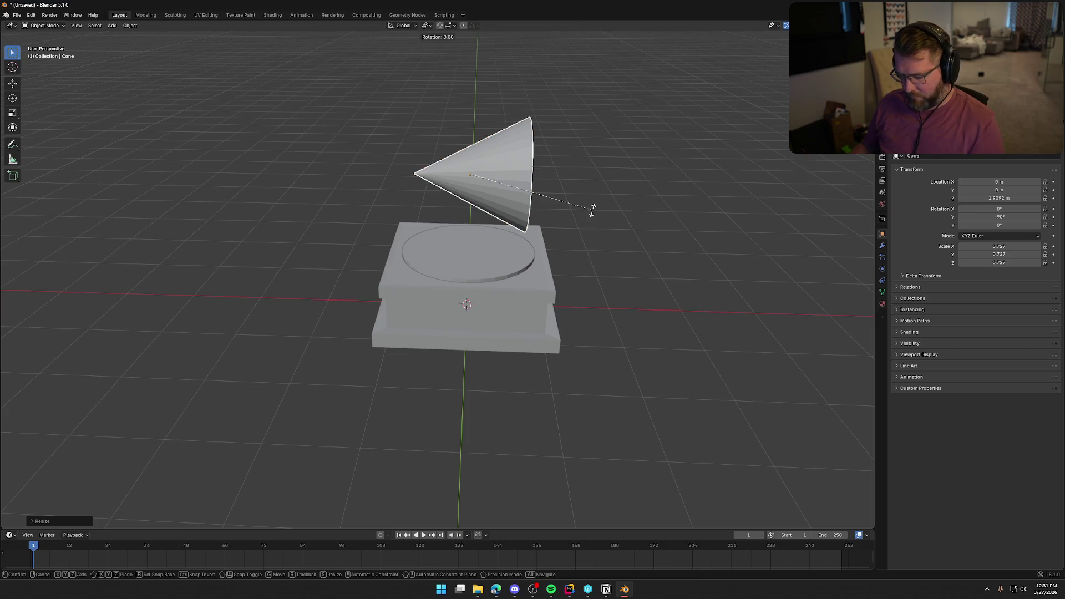
{"action": "key", "text": "y"}
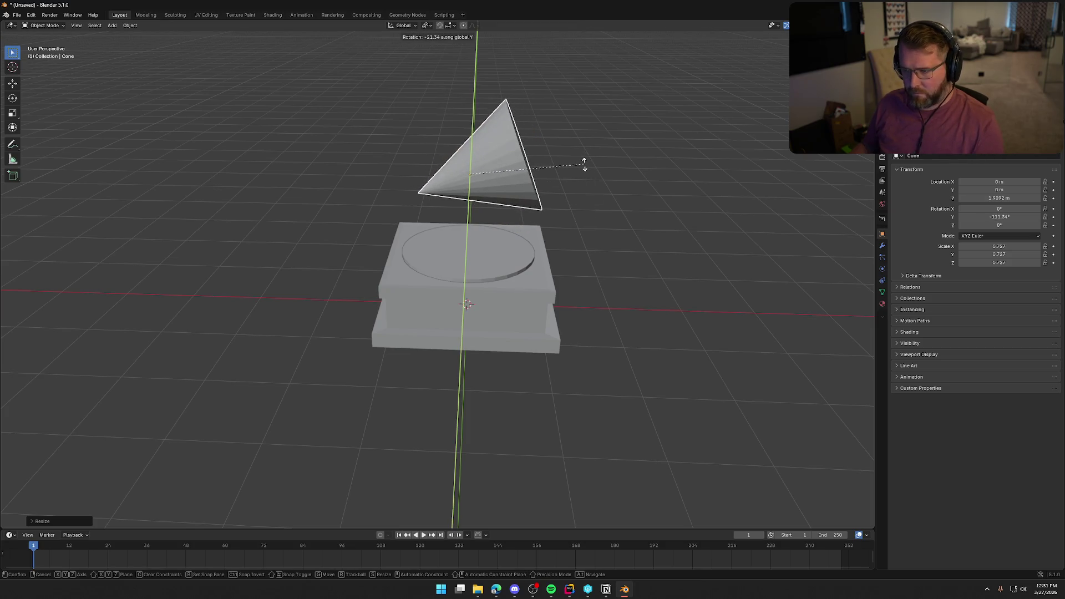
{"action": "left_click", "coordinate": [582, 161]}
{"action": "mouse_move", "coordinate": [621, 282]}
{"action": "middle_mouse_down"}
{"action": "mouse_move", "coordinate": [621, 259]}
{"action": "mouse_move", "coordinate": [618, 274]}
{"action": "middle_mouse_up"}
{"action": "key", "text": "ctrl+z"}
{"action": "key", "text": "r"}
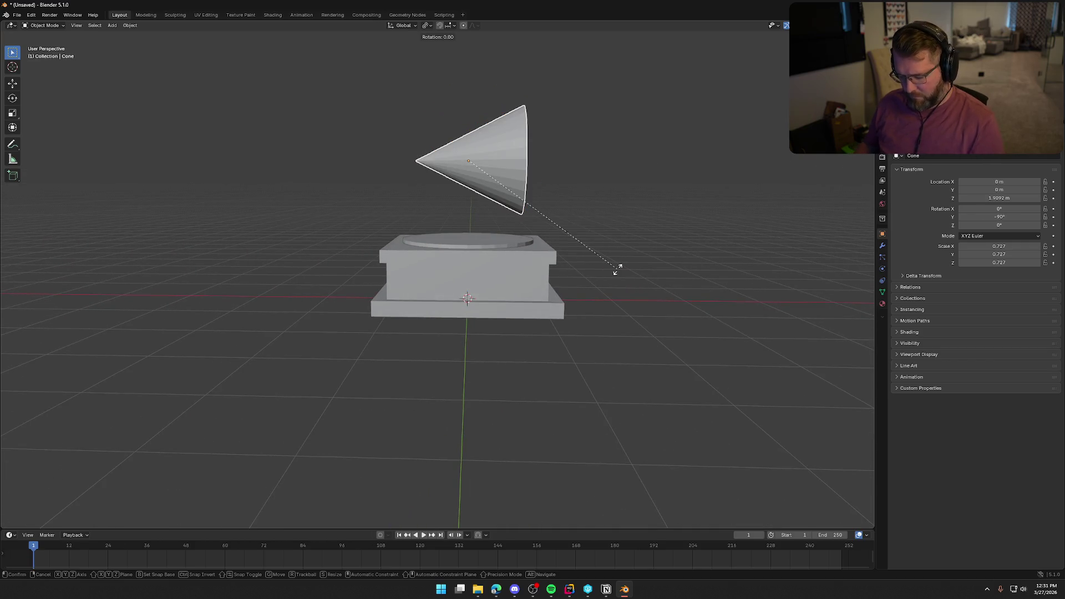
{"action": "type", "text": "y"}
{"action": "type", "text": "45"}
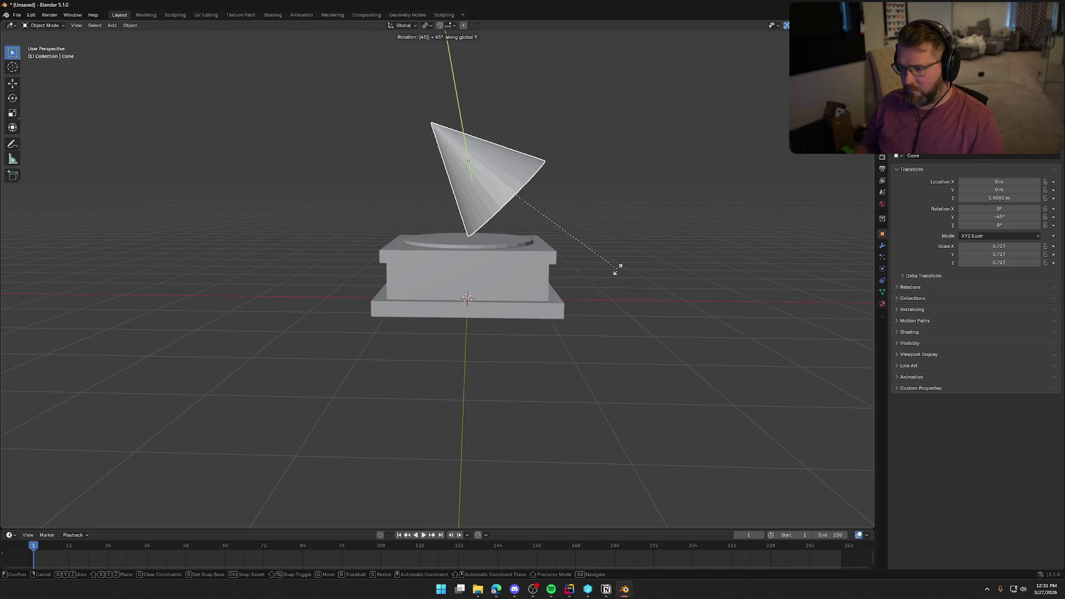
{"action": "key", "text": "minus"}
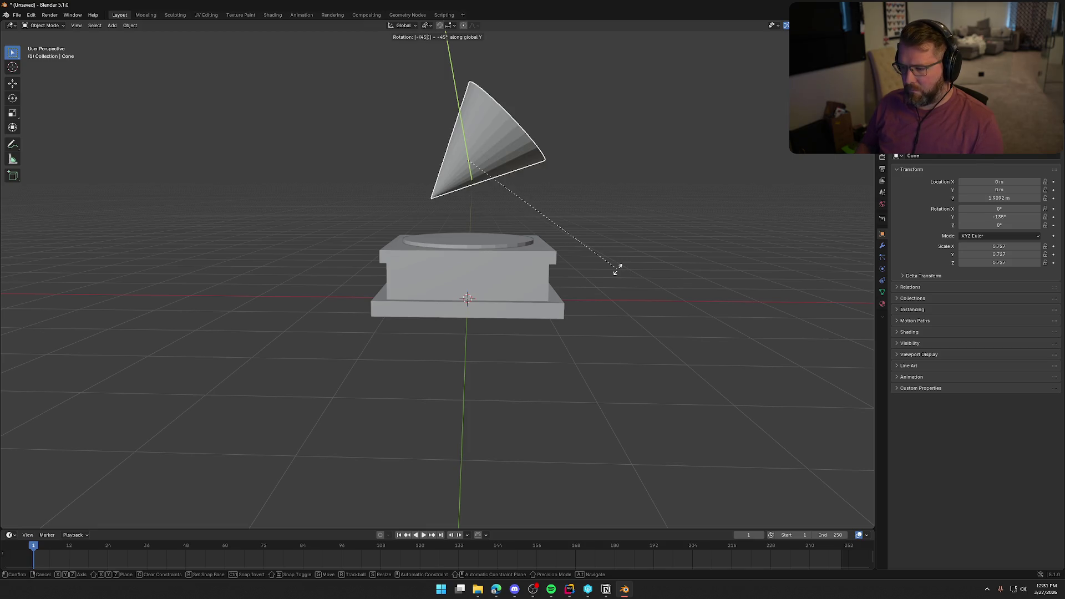
{"action": "key", "text": "Return"}
Rotate the cone further to about -117° on Y and check it in side and front views.
{"action": "mouse_move", "coordinate": [618, 271]}
{"action": "middle_mouse_down"}
{"action": "mouse_move", "coordinate": [626, 295]}
{"action": "mouse_move", "coordinate": [655, 268]}
{"action": "middle_mouse_up"}
{"action": "key", "text": "r"}
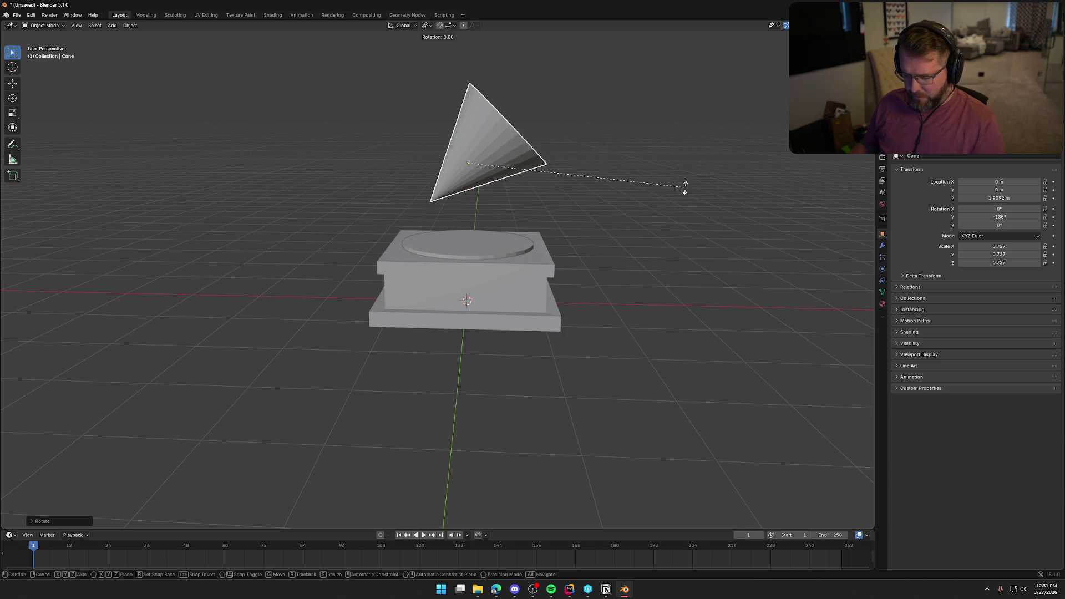
{"action": "left_click", "coordinate": [684, 258]}
{"action": "mouse_move", "coordinate": [574, 314]}
{"action": "middle_mouse_down"}
{"action": "mouse_move", "coordinate": [601, 275]}
{"action": "mouse_move", "coordinate": [594, 290]}
{"action": "middle_mouse_up"}
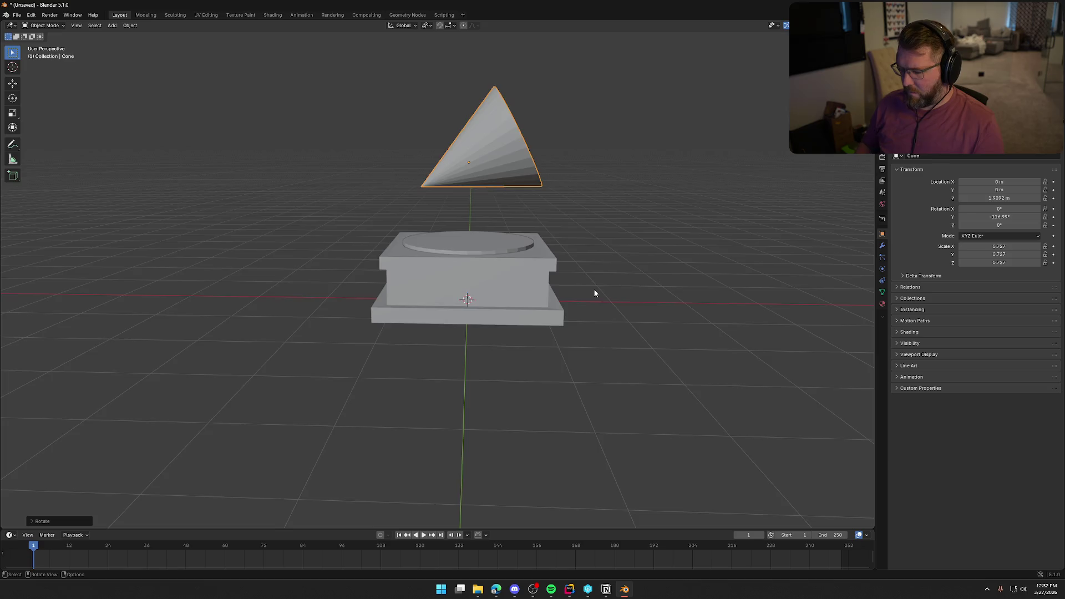
{"action": "key", "text": "KP_3"}
{"action": "key", "text": "KP_1"}
Fine-tune the cone's Y rotation to about -116.4°.
{"action": "key", "text": "r"}
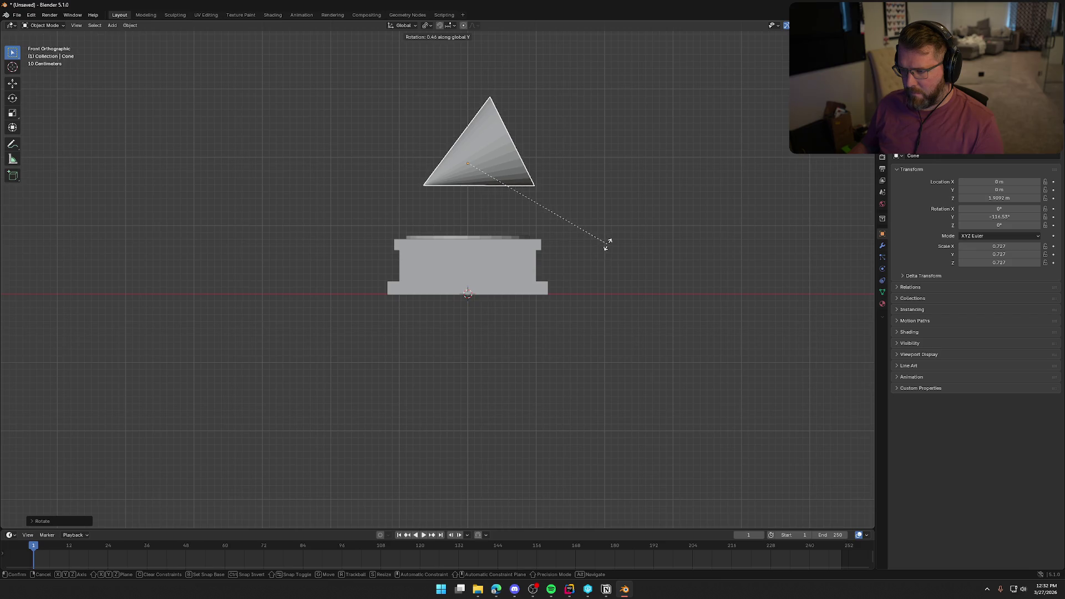
{"action": "left_click", "coordinate": [607, 244]}
{"action": "mouse_move", "coordinate": [607, 245]}
{"action": "middle_mouse_down"}
{"action": "mouse_move", "coordinate": [581, 268]}
{"action": "mouse_move", "coordinate": [452, 252]}
{"action": "mouse_move", "coordinate": [596, 254]}
{"action": "middle_mouse_up"}
Zoom in over the cone and base and switch the cone into Edit Mode.
{"action": "scroll", "coordinate": [347, 142], "scroll_direction": "up", "scroll_amount": 3}
{"action": "scroll", "coordinate": [433, 253], "scroll_direction": "up", "scroll_amount": 2}
{"action": "mouse_move", "coordinate": [348, 147]}
{"action": "middle_mouse_down"}
{"action": "mouse_move", "coordinate": [433, 253]}
{"action": "mouse_move", "coordinate": [483, 218]}
{"action": "middle_mouse_up"}
{"action": "key", "text": "Tab"}
{"action": "scroll", "coordinate": [435, 226], "scroll_direction": "up", "scroll_amount": 3}
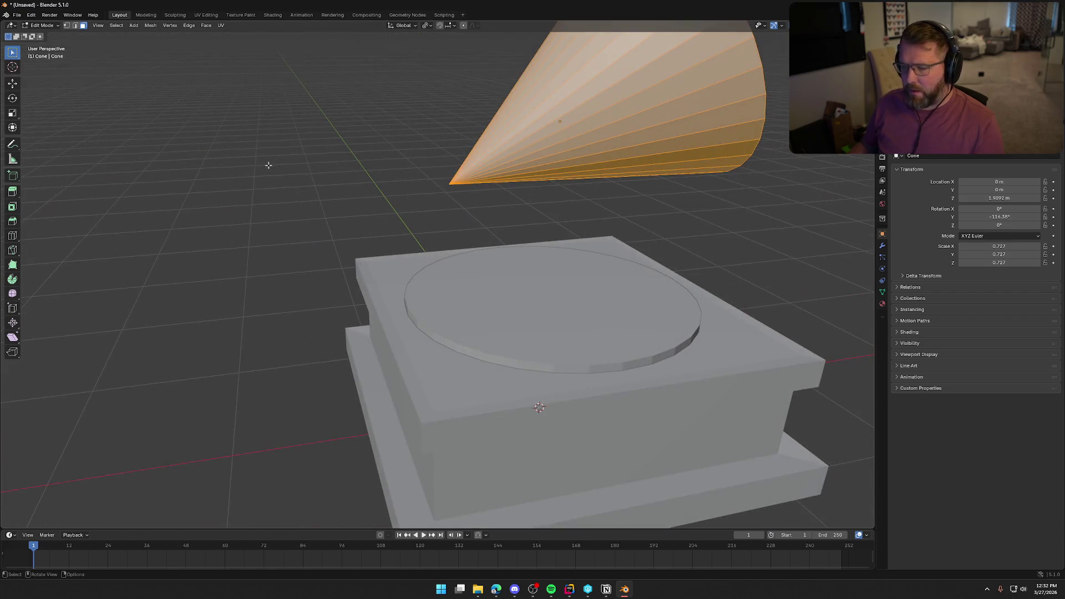
Select the cone's tip vertex, try moving it along X, then undo back to the selection.
{"action": "key", "text": "1"}
{"action": "left_click", "coordinate": [486, 207]}
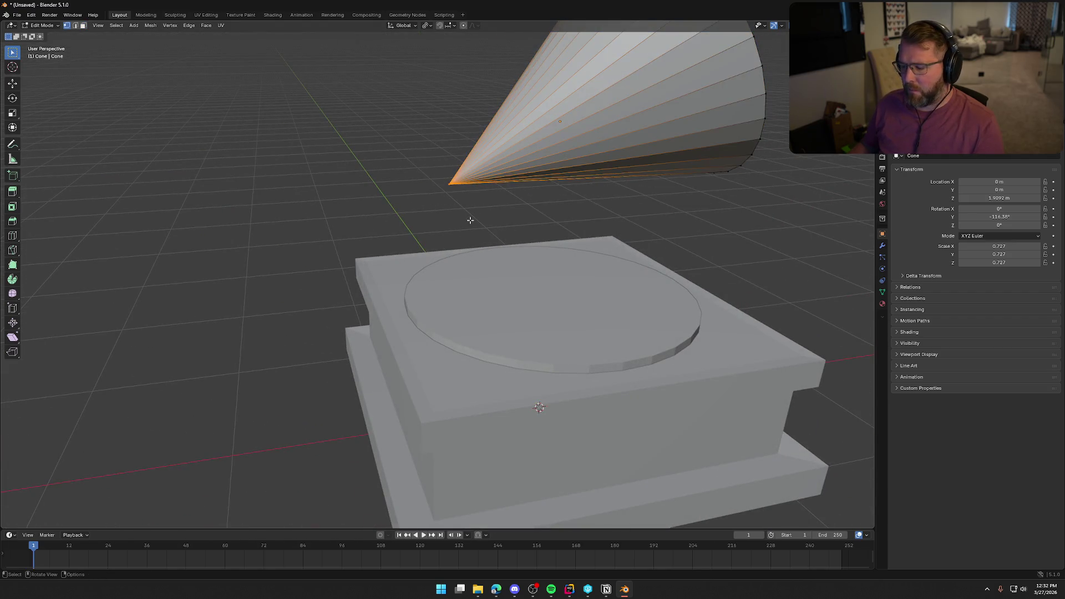
{"action": "key", "text": "g"}
{"action": "key", "text": "x"}
{"action": "left_click", "coordinate": [389, 232]}
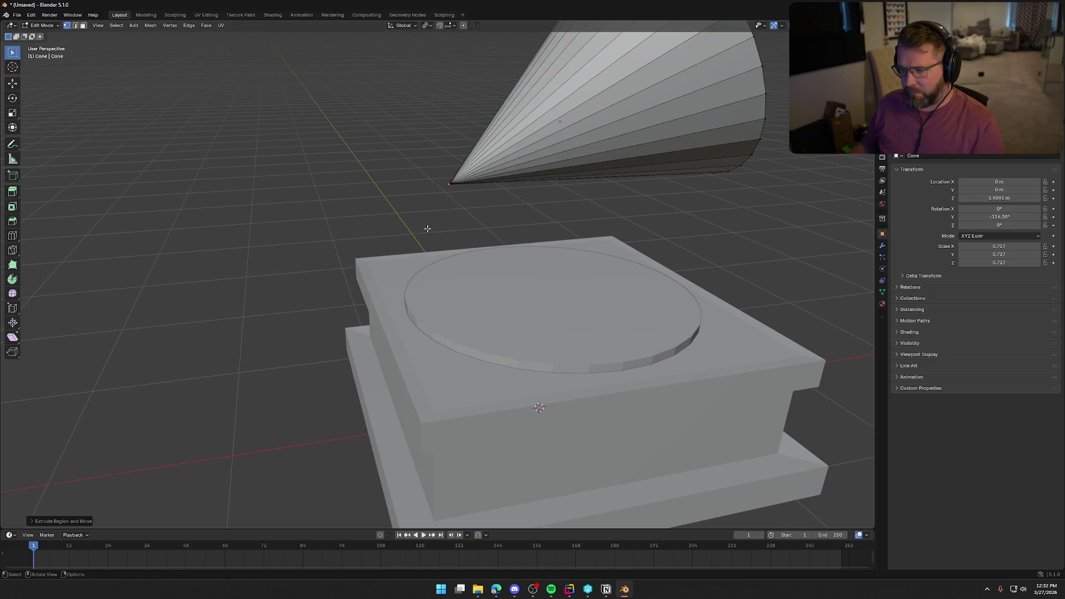
{"action": "key", "text": "ctrl+z"}
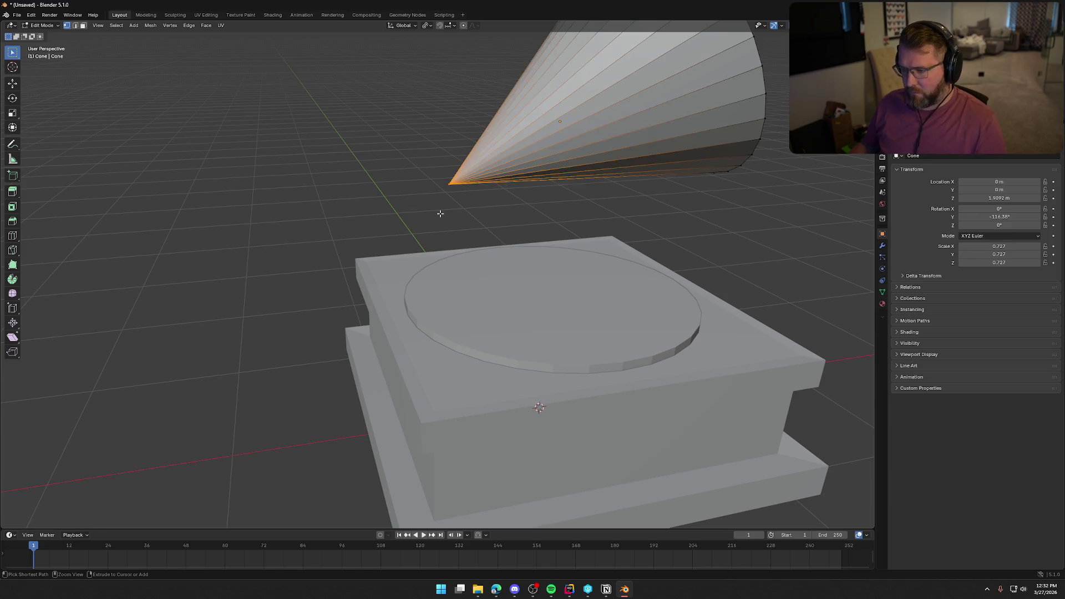
{"action": "key", "text": "ctrl+z"}
{"action": "key", "text": "ctrl+shift+z"}
{"action": "key", "text": "ctrl+shift+z"}
{"action": "key", "text": "ctrl+z"}
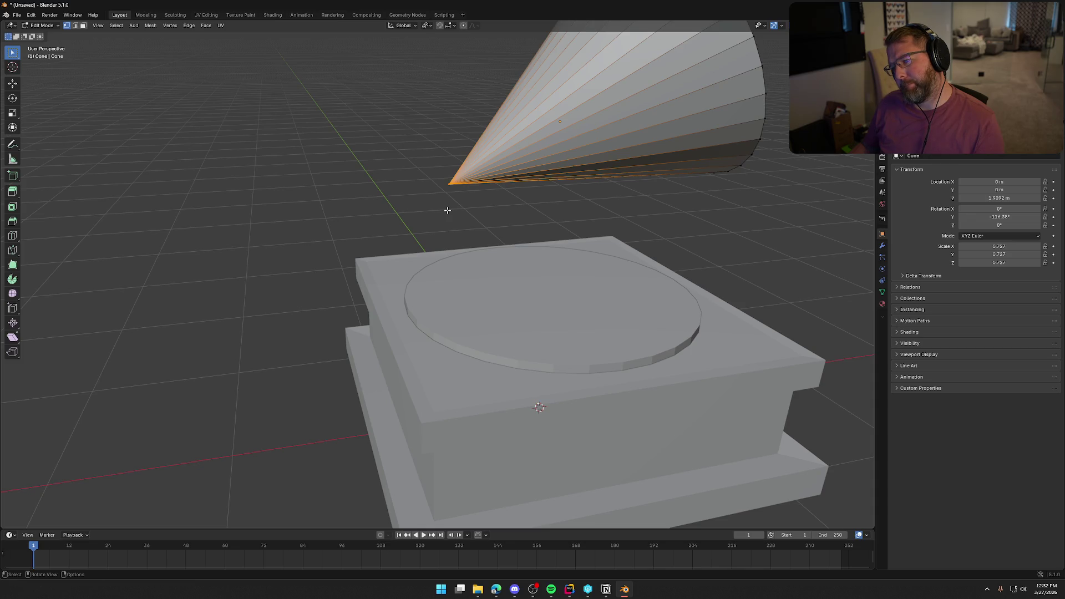
Add one loop cut around the cone and return to Object Mode.
{"action": "mouse_move", "coordinate": [448, 211]}
{"action": "middle_mouse_down"}
{"action": "mouse_move", "coordinate": [452, 239]}
{"action": "mouse_move", "coordinate": [466, 158]}
{"action": "mouse_move", "coordinate": [489, 205]}
{"action": "mouse_move", "coordinate": [507, 200]}
{"action": "middle_mouse_up"}
{"action": "key", "text": "ctrl+r"}
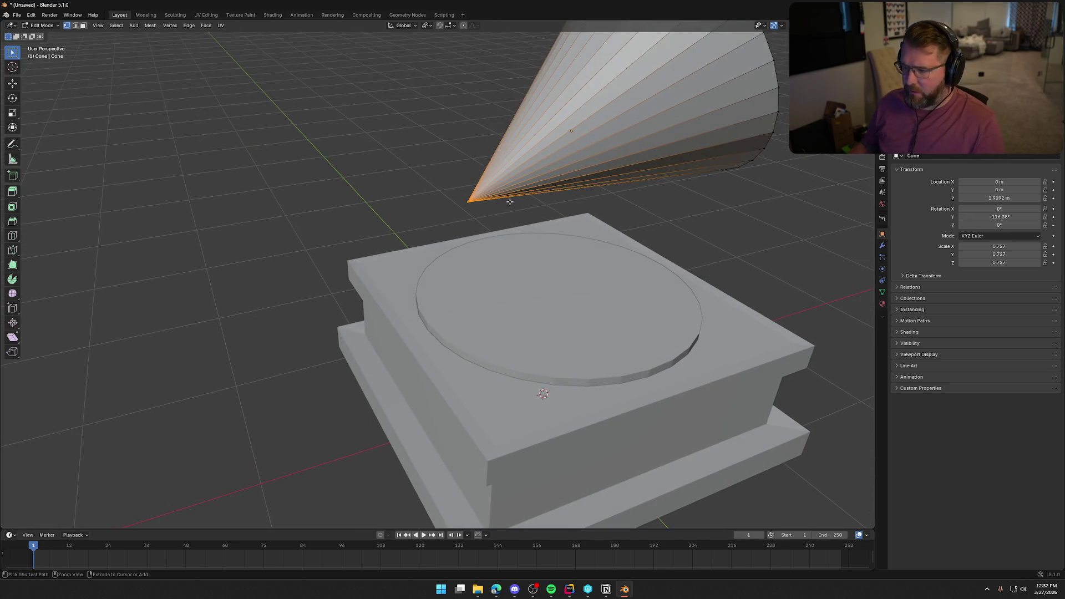
{"action": "key", "text": "Escape"}
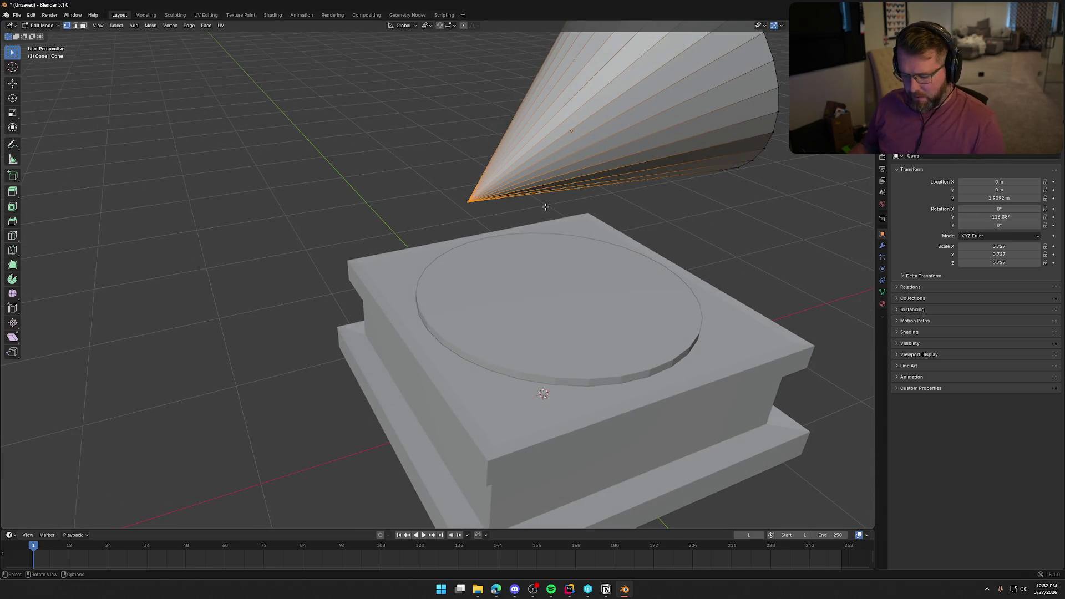
{"action": "key", "text": "alt+a"}
{"action": "key", "text": "3"}
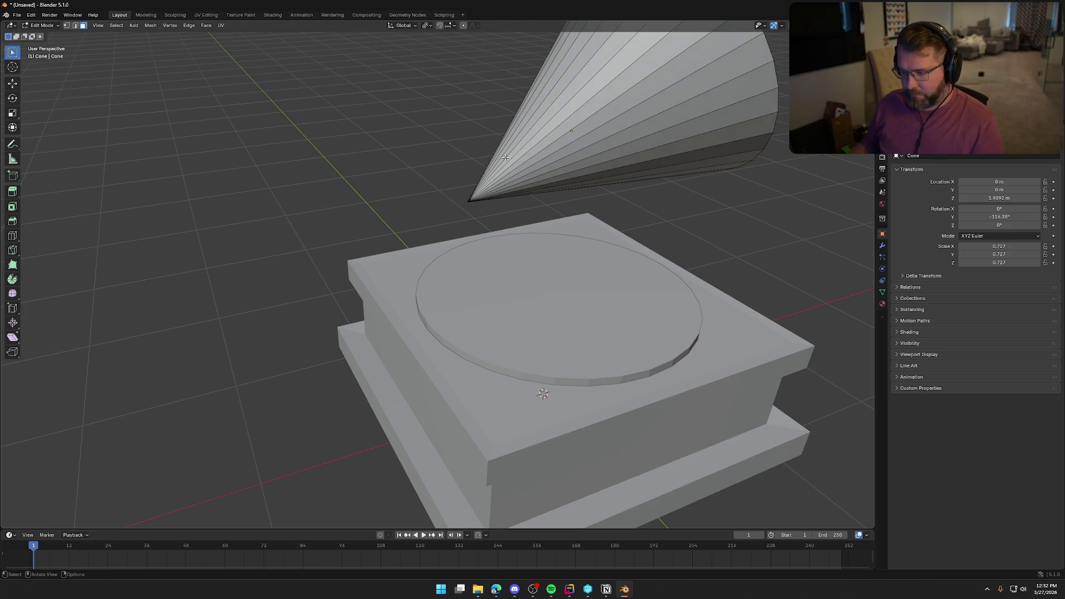
{"action": "mouse_move", "coordinate": [445, 183]}
{"action": "middle_mouse_down"}
{"action": "mouse_move", "coordinate": [428, 194]}
{"action": "mouse_move", "coordinate": [482, 173]}
{"action": "middle_mouse_up"}
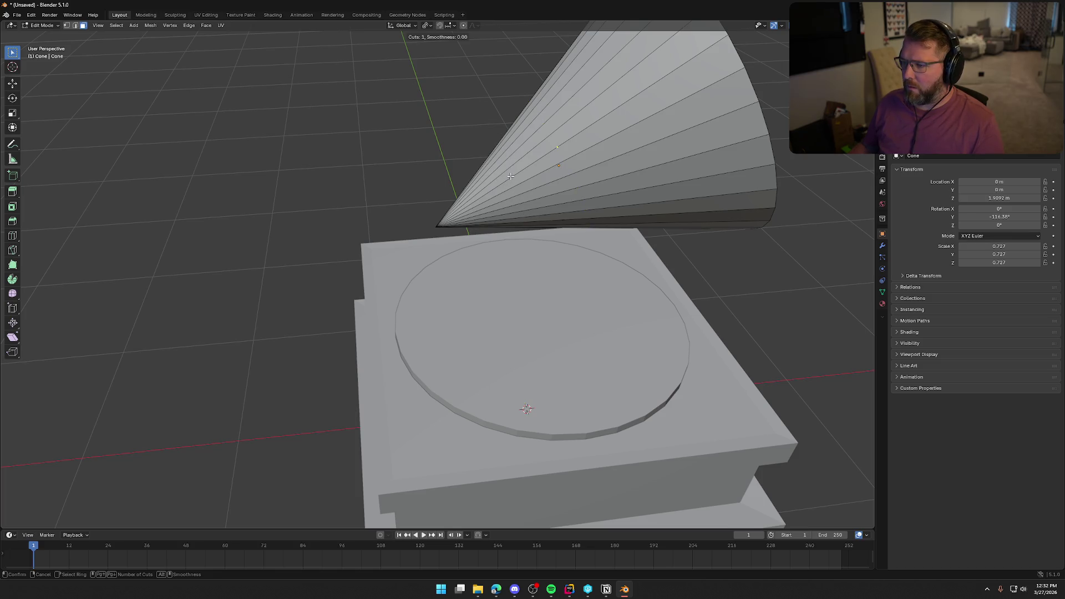
{"action": "left_click", "coordinate": [511, 176]}
{"action": "mouse_move", "coordinate": [555, 232]}
{"action": "middle_mouse_down"}
{"action": "mouse_move", "coordinate": [606, 188]}
{"action": "mouse_move", "coordinate": [673, 188]}
{"action": "mouse_move", "coordinate": [632, 218]}
{"action": "mouse_move", "coordinate": [555, 200]}
{"action": "mouse_move", "coordinate": [428, 238]}
{"action": "mouse_move", "coordinate": [502, 181]}
{"action": "middle_mouse_up"}
{"action": "key", "text": "Tab"}
Apply Shade Auto Smooth to the cone horn.
{"action": "right_click", "coordinate": [502, 181]}
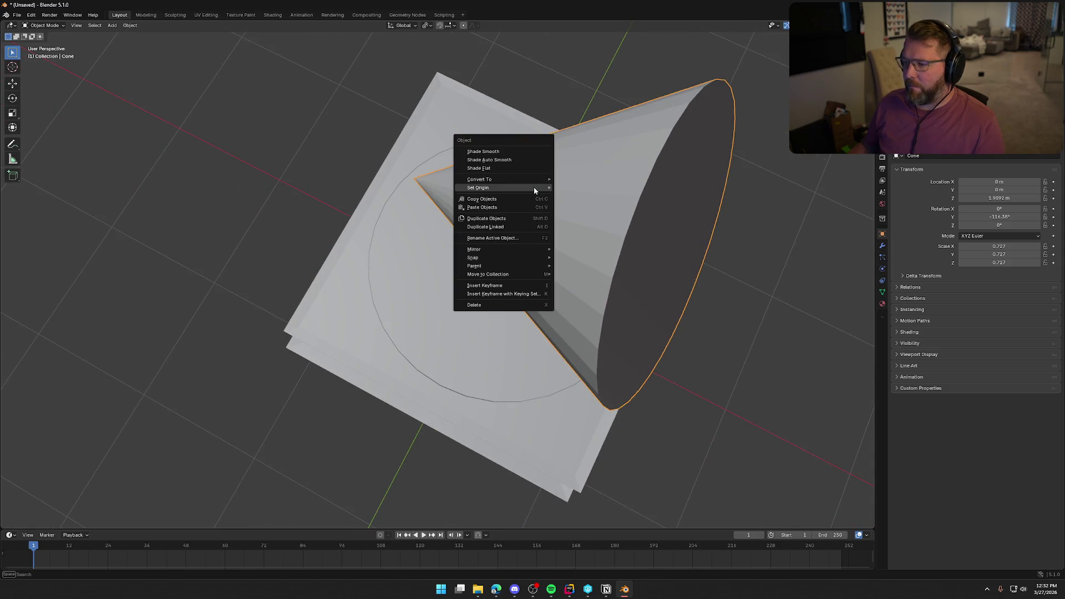
{"action": "left_click", "coordinate": [500, 159]}
{"action": "left_click", "coordinate": [302, 237]}
{"action": "middle_click_drag", "start_coordinate": [302, 237], "coordinate": [345, 194]}
Check the disc's and base box's object menus, then reselect the cone in side view.
{"action": "left_click", "coordinate": [444, 245]}
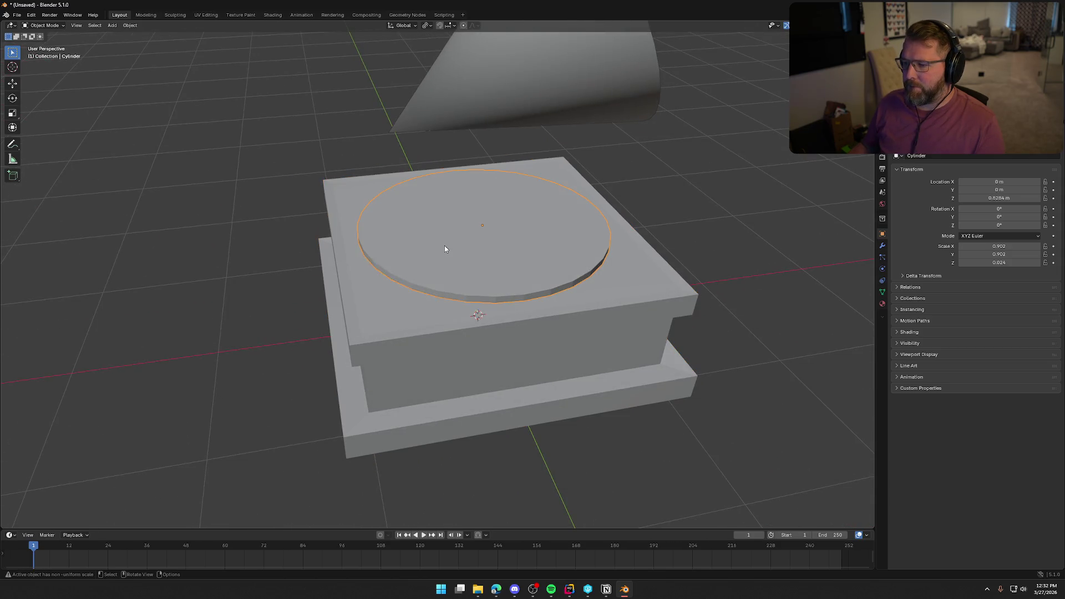
{"action": "right_click", "coordinate": [444, 246]}
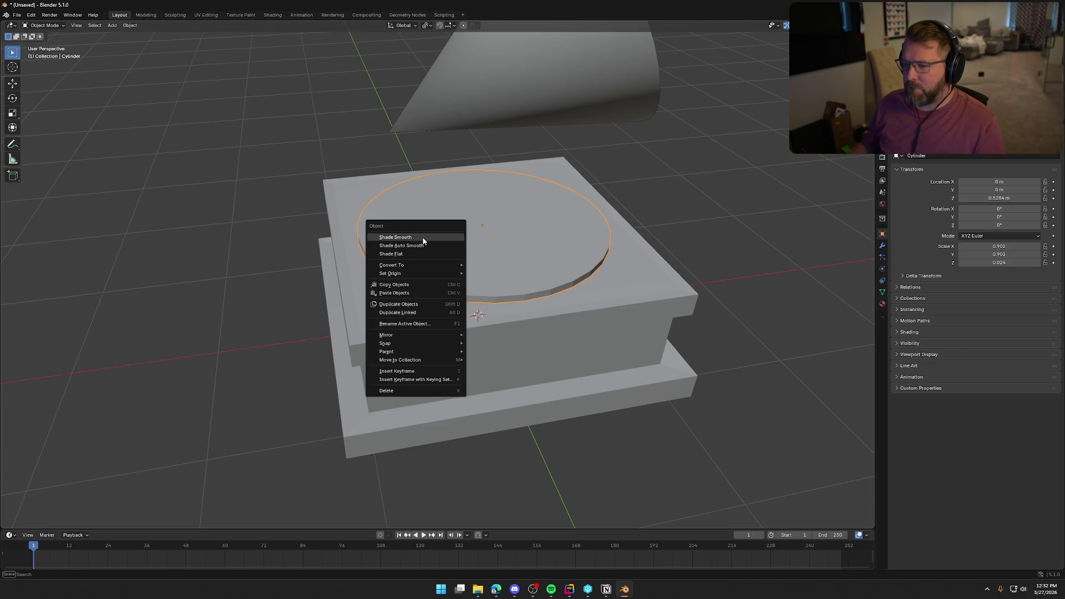
{"action": "left_click", "coordinate": [361, 314]}
{"action": "right_click", "coordinate": [361, 314]}
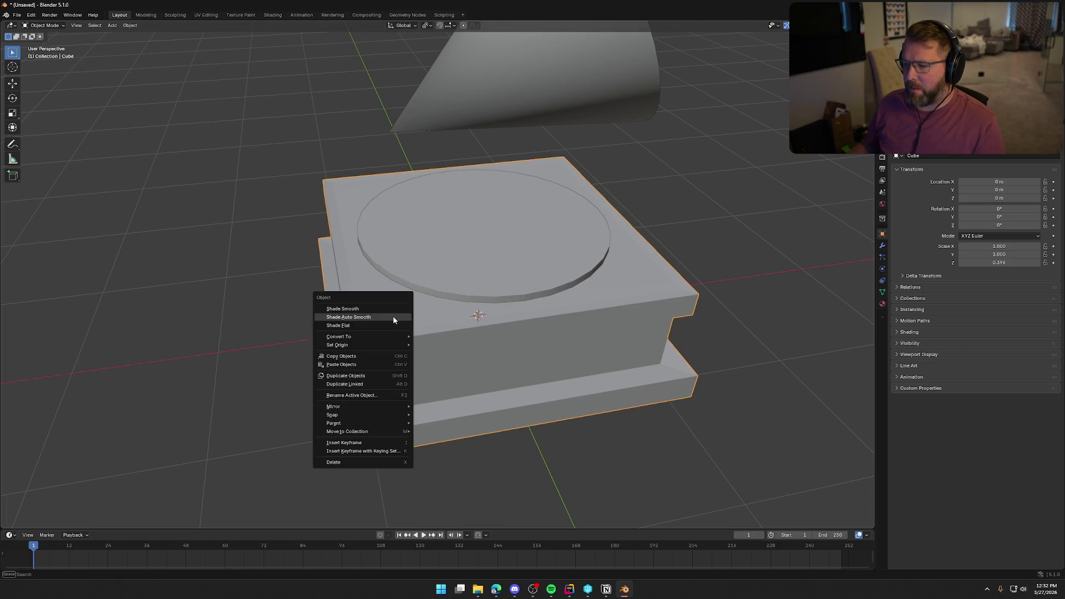
{"action": "left_click", "coordinate": [232, 221]}
{"action": "mouse_move", "coordinate": [232, 221]}
{"action": "middle_mouse_down"}
{"action": "mouse_move", "coordinate": [311, 195]}
{"action": "mouse_move", "coordinate": [232, 202]}
{"action": "mouse_move", "coordinate": [274, 227]}
{"action": "mouse_move", "coordinate": [281, 249]}
{"action": "mouse_move", "coordinate": [283, 182]}
{"action": "mouse_move", "coordinate": [340, 245]}
{"action": "mouse_move", "coordinate": [352, 285]}
{"action": "mouse_move", "coordinate": [414, 261]}
{"action": "mouse_move", "coordinate": [374, 236]}
{"action": "mouse_move", "coordinate": [212, 250]}
{"action": "mouse_move", "coordinate": [418, 254]}
{"action": "mouse_move", "coordinate": [357, 268]}
{"action": "middle_mouse_up"}
{"action": "left_click", "coordinate": [403, 267]}
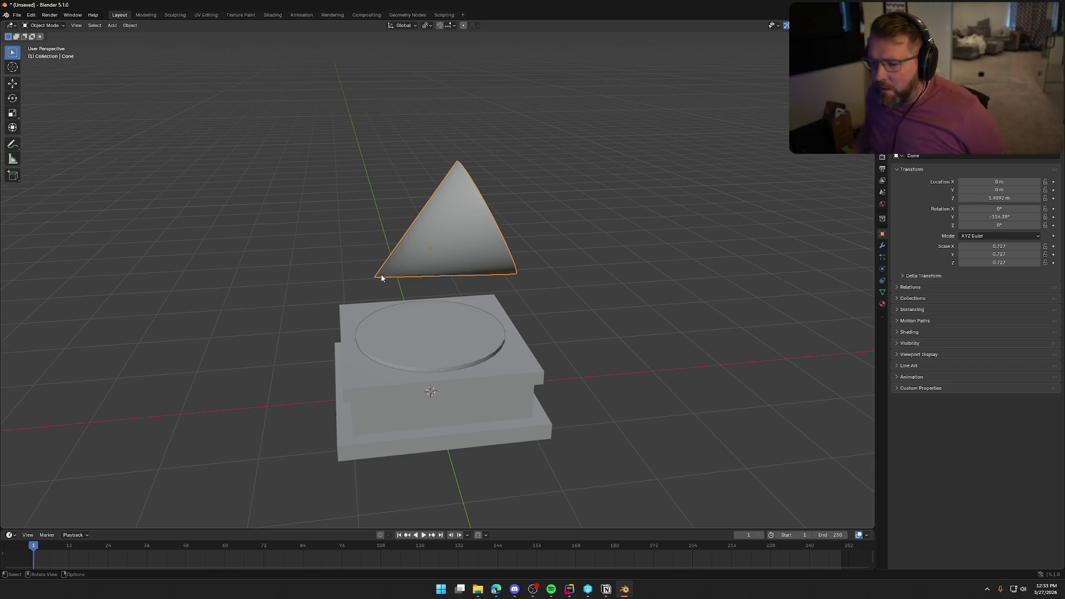
{"action": "key", "text": "KP_3"}
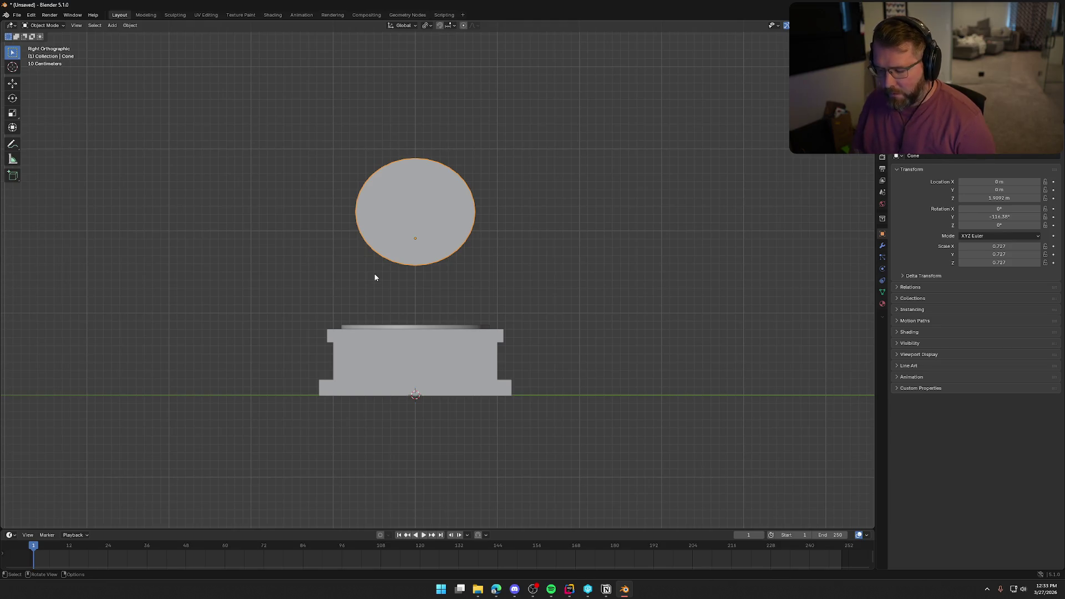
{"action": "key", "text": "shift+h"}
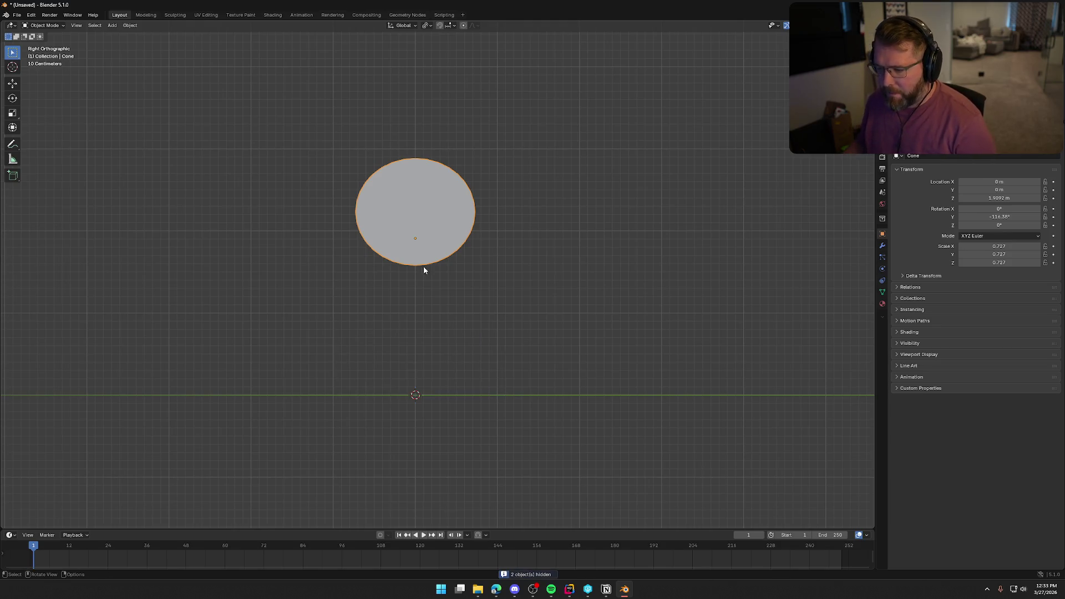
{"action": "mouse_move", "coordinate": [515, 255]}
{"action": "middle_mouse_down"}
{"action": "mouse_move", "coordinate": [547, 262]}
{"action": "mouse_move", "coordinate": [528, 281]}
{"action": "middle_mouse_up"}
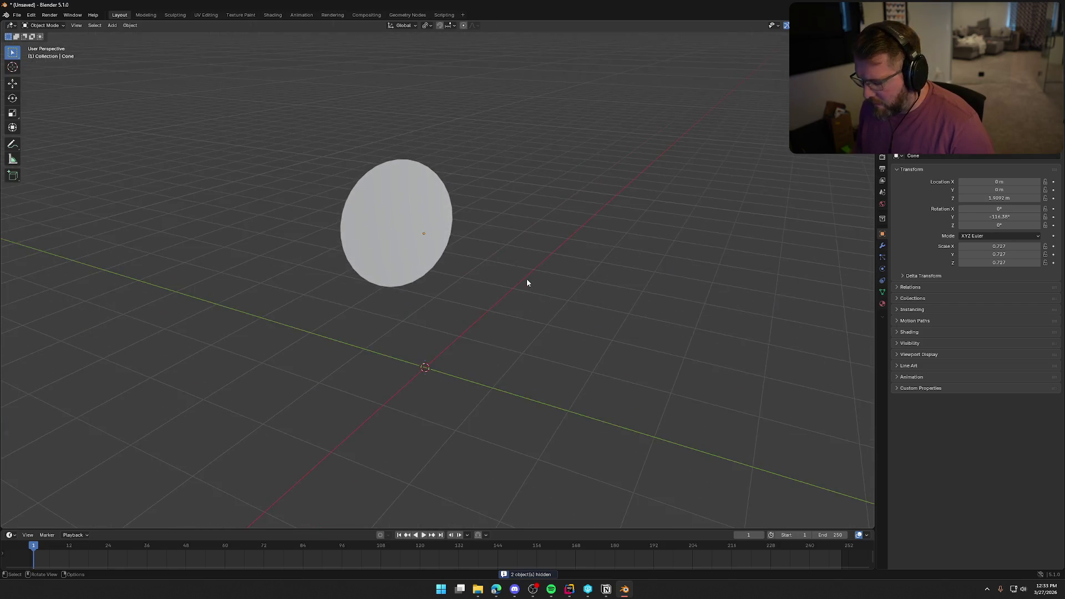
{"action": "left_click", "coordinate": [528, 281]}
{"action": "key", "text": "KP_3"}
{"action": "key", "text": "KP_1"}
{"action": "scroll", "coordinate": [437, 279], "scroll_direction": "up", "scroll_amount": 5}
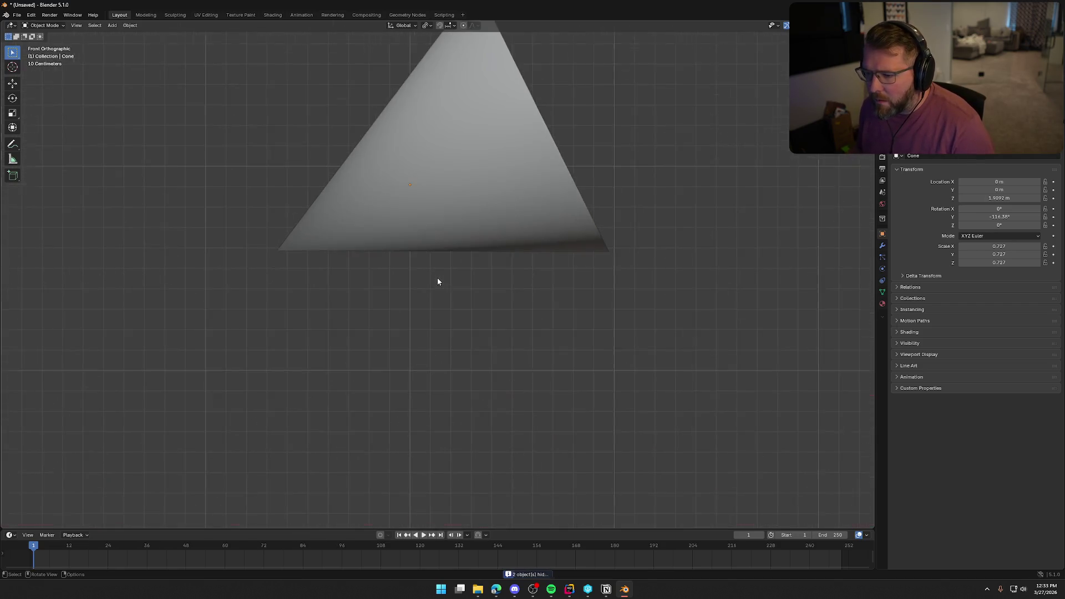
{"action": "middle_click_drag", "start_coordinate": [437, 279], "coordinate": [481, 315], "text": "shift"}
{"action": "key", "text": "Tab"}
{"action": "scroll", "coordinate": [480, 315], "scroll_direction": "up", "scroll_amount": 3}
{"action": "middle_click_drag", "start_coordinate": [289, 353], "coordinate": [339, 315], "text": "shift"}
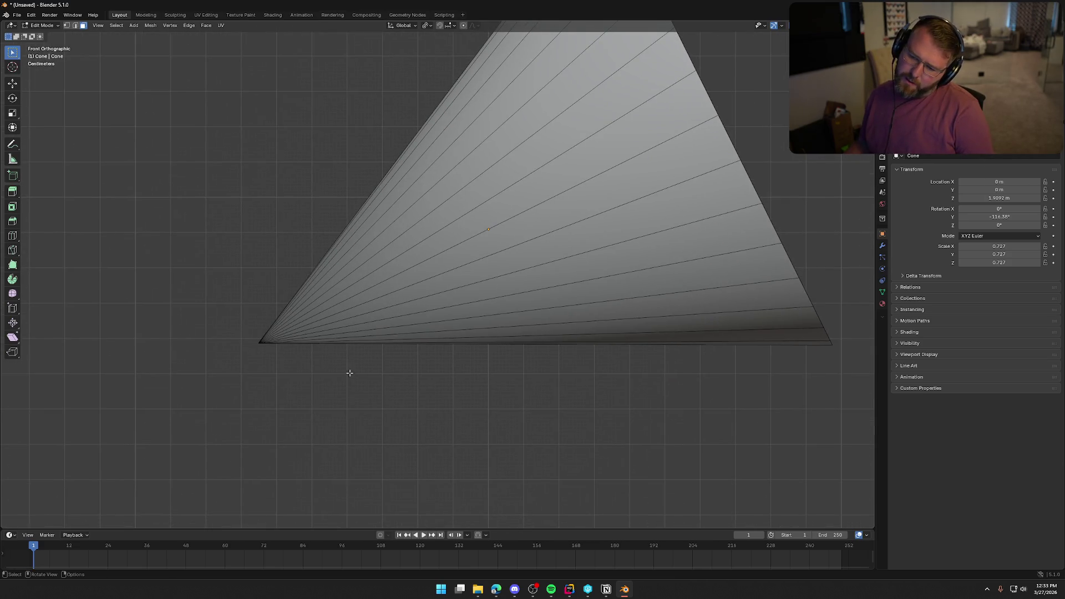
{"action": "key", "text": "ctrl+r"}
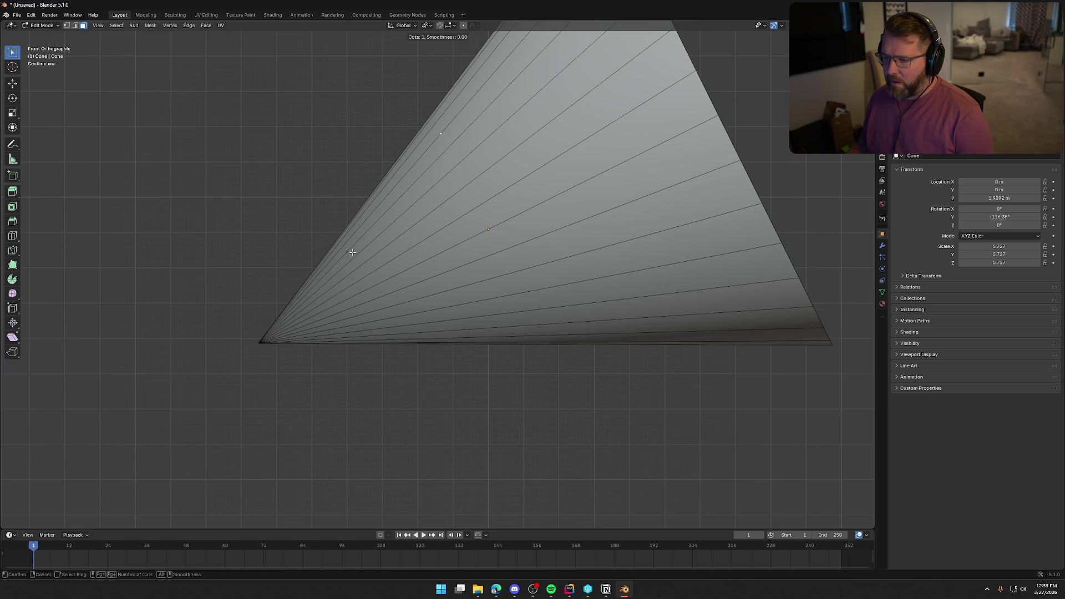
{"action": "key", "text": "Escape"}
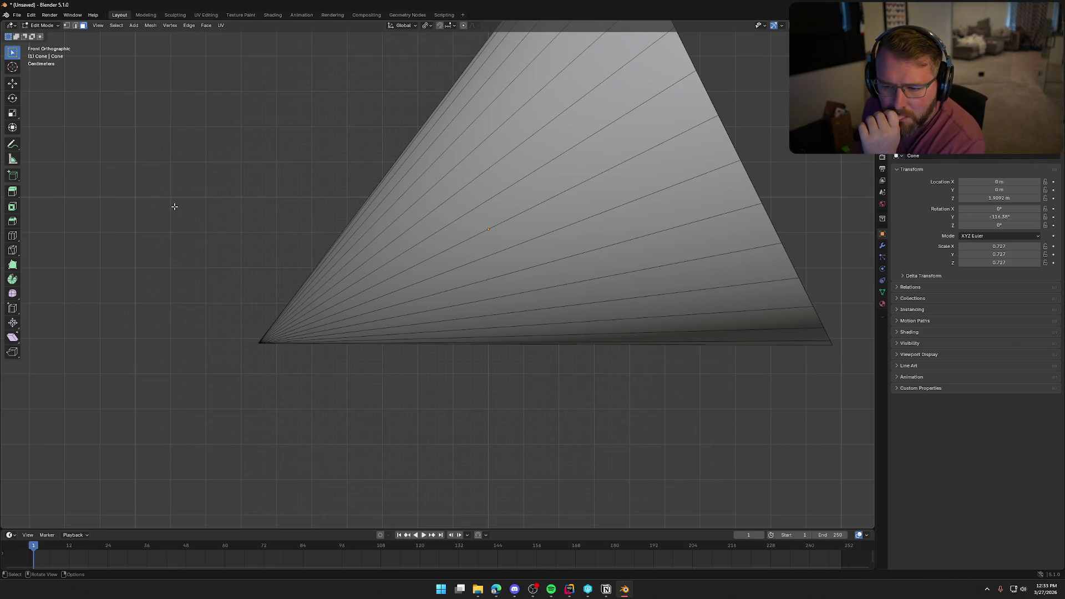
{"action": "left_click", "coordinate": [12, 252]}
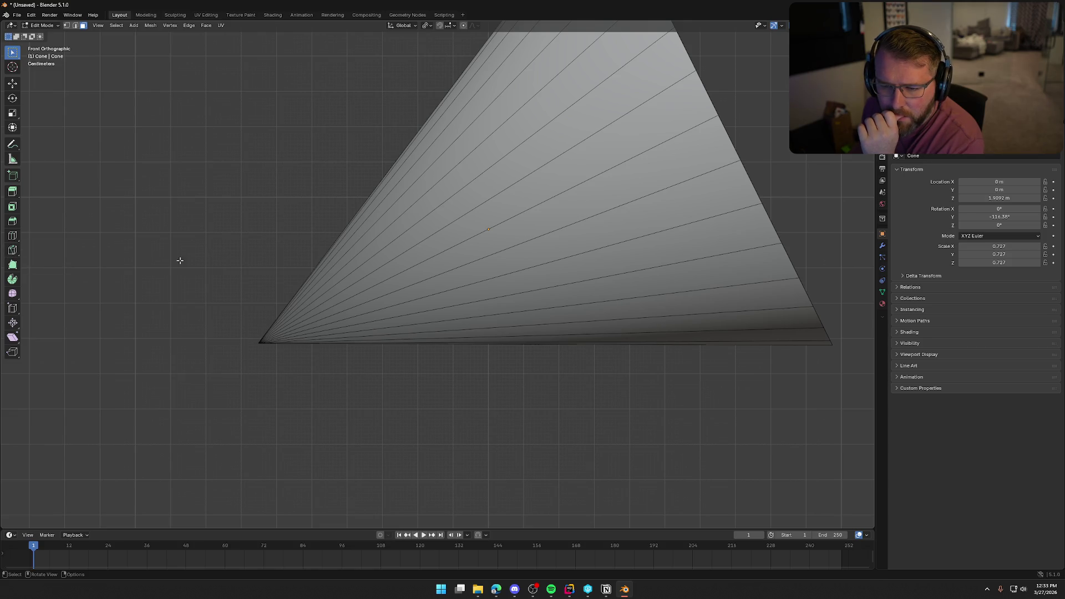
Make a first Knife cut across the cone from its left edge.
{"action": "left_click", "coordinate": [12, 253]}
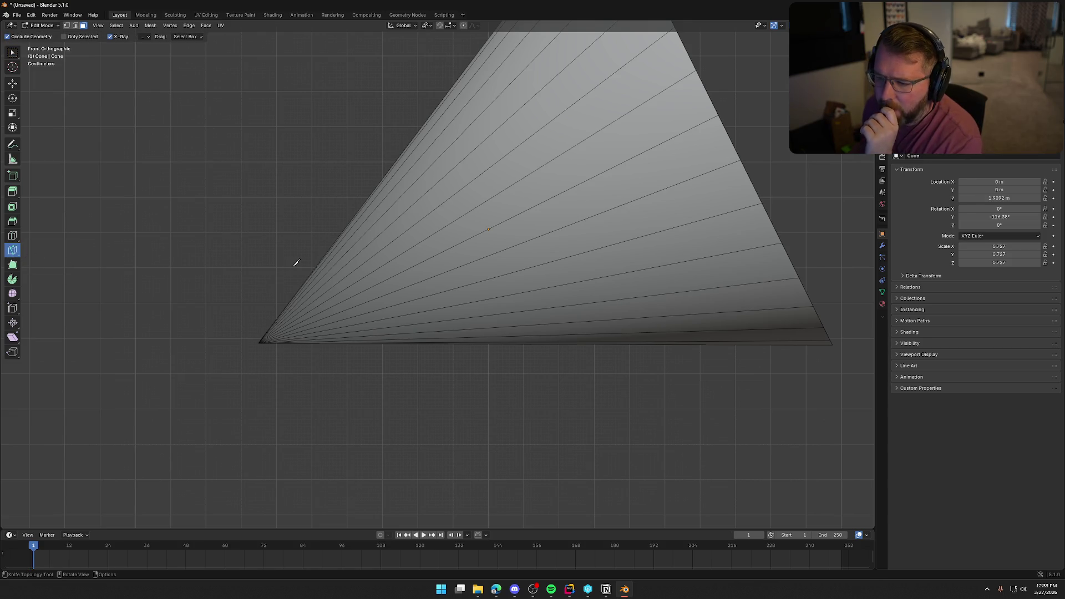
{"action": "left_click", "coordinate": [295, 294]}
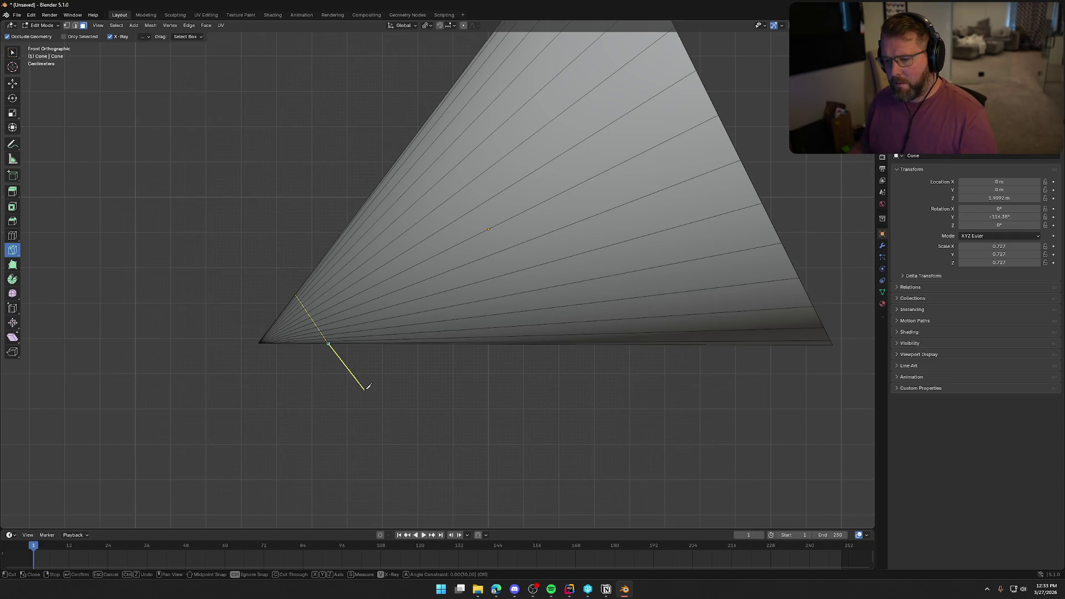
{"action": "key", "text": "Return"}
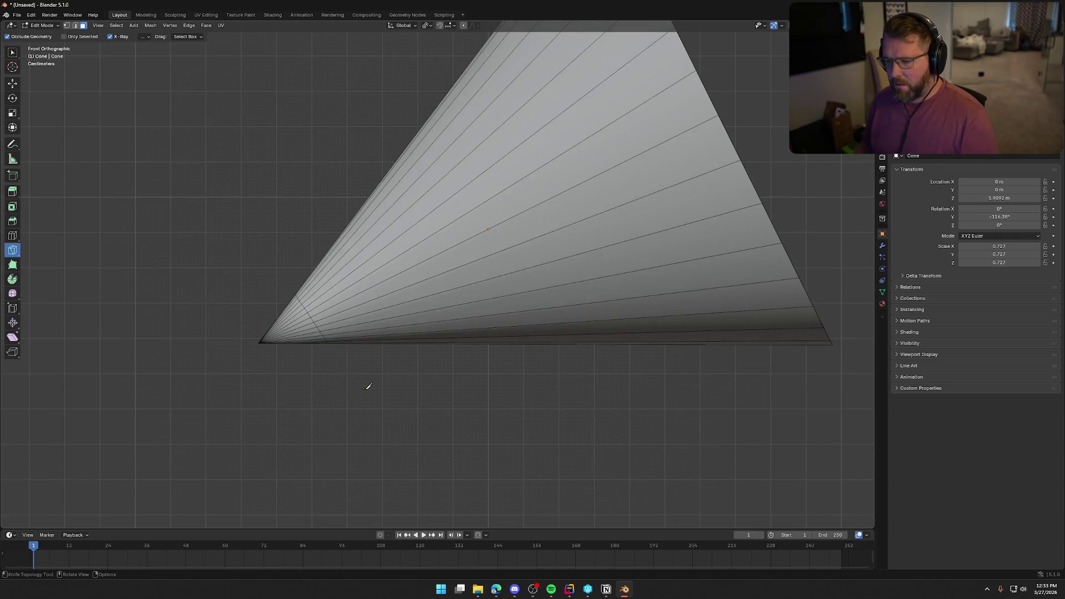
{"action": "left_click", "coordinate": [12, 53]}
Turn on X-ray, return to front view, and knife a cut across the cone near its tip.
{"action": "mouse_move", "coordinate": [162, 222]}
{"action": "middle_mouse_down"}
{"action": "mouse_move", "coordinate": [273, 238]}
{"action": "mouse_move", "coordinate": [291, 207]}
{"action": "mouse_move", "coordinate": [267, 226]}
{"action": "middle_mouse_up"}
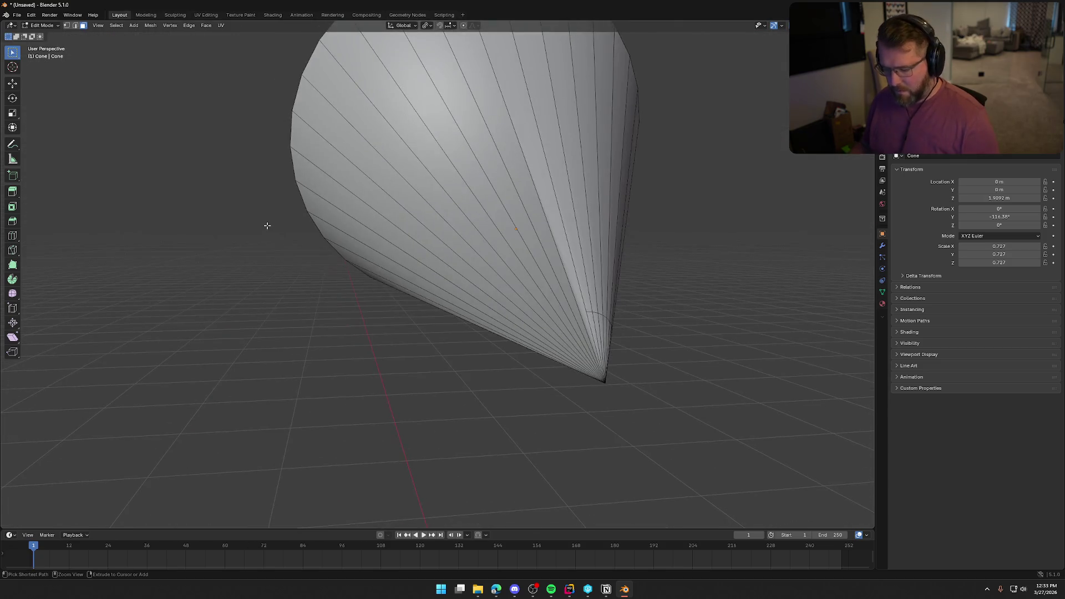
{"action": "scroll", "coordinate": [295, 279], "scroll_direction": "up", "scroll_amount": 5}
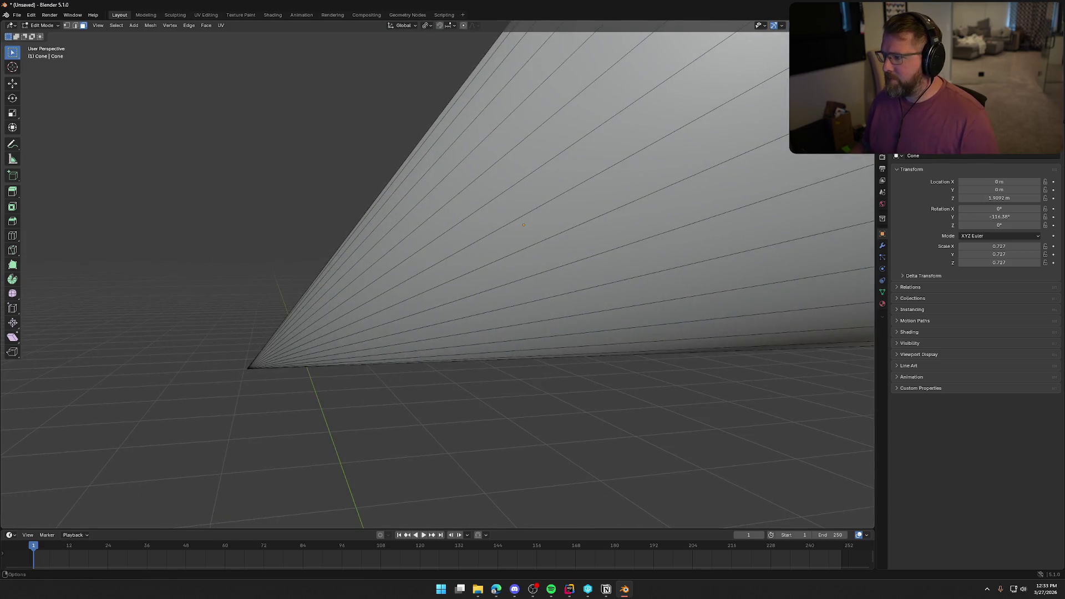
{"action": "key", "text": "alt+z"}
{"action": "key", "text": "KP_1"}
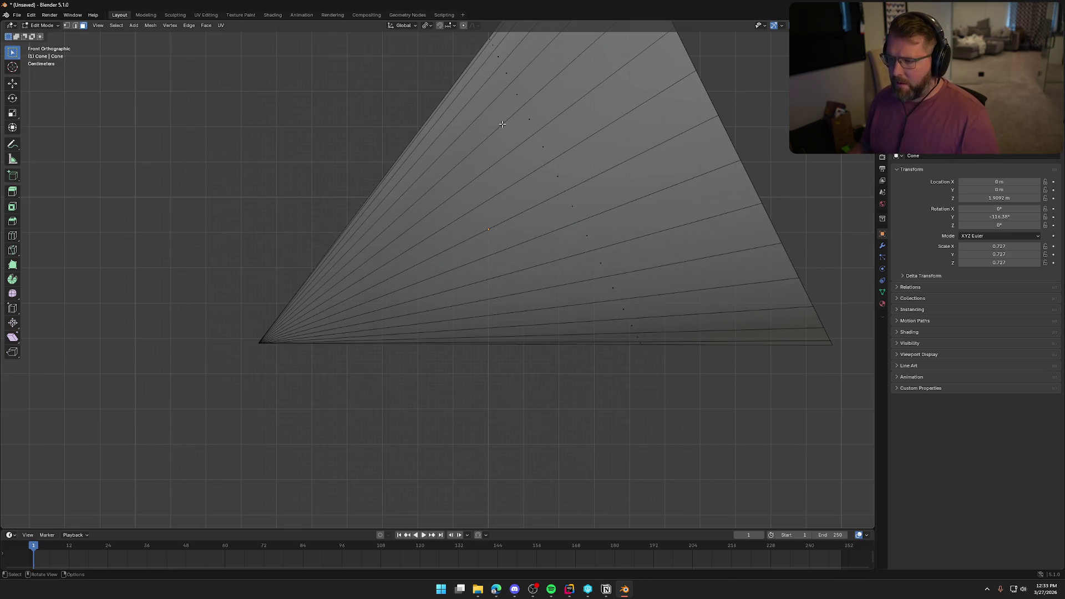
{"action": "left_click", "coordinate": [12, 250]}
{"action": "left_click", "coordinate": [296, 253]}
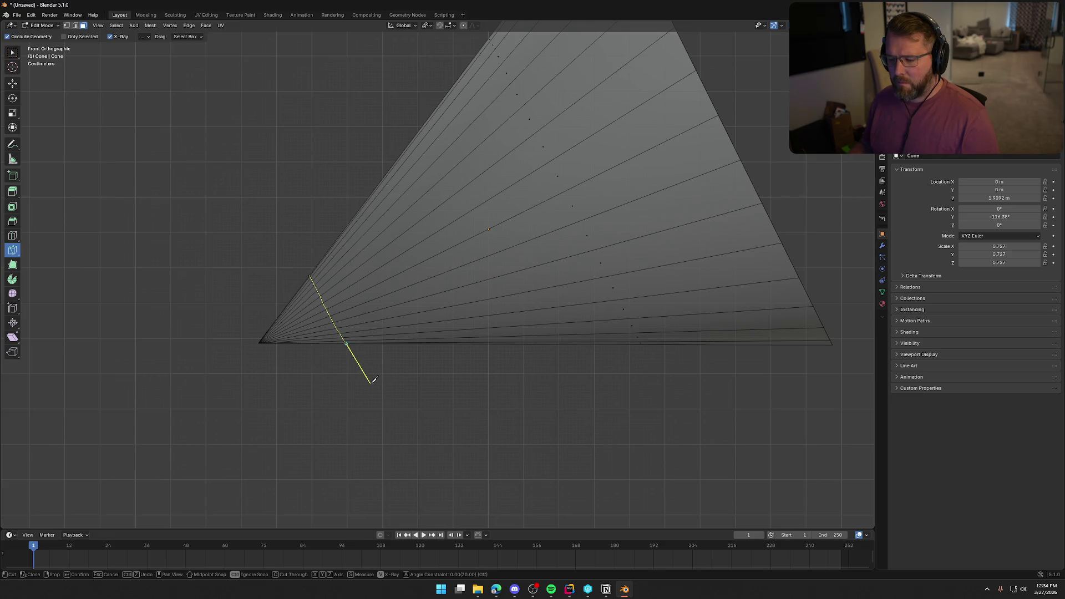
{"action": "key", "text": "Return"}
{"action": "mouse_move", "coordinate": [355, 381]}
{"action": "middle_mouse_down"}
{"action": "mouse_move", "coordinate": [464, 409]}
{"action": "mouse_move", "coordinate": [493, 392]}
{"action": "mouse_move", "coordinate": [440, 401]}
{"action": "mouse_move", "coordinate": [316, 359]}
{"action": "mouse_move", "coordinate": [213, 344]}
{"action": "mouse_move", "coordinate": [197, 354]}
{"action": "mouse_move", "coordinate": [380, 380]}
{"action": "mouse_move", "coordinate": [418, 404]}
{"action": "mouse_move", "coordinate": [407, 377]}
{"action": "mouse_move", "coordinate": [385, 367]}
{"action": "mouse_move", "coordinate": [426, 397]}
{"action": "mouse_move", "coordinate": [369, 373]}
{"action": "mouse_move", "coordinate": [328, 325]}
{"action": "mouse_move", "coordinate": [281, 364]}
{"action": "mouse_move", "coordinate": [200, 338]}
{"action": "mouse_move", "coordinate": [183, 374]}
{"action": "middle_mouse_up"}
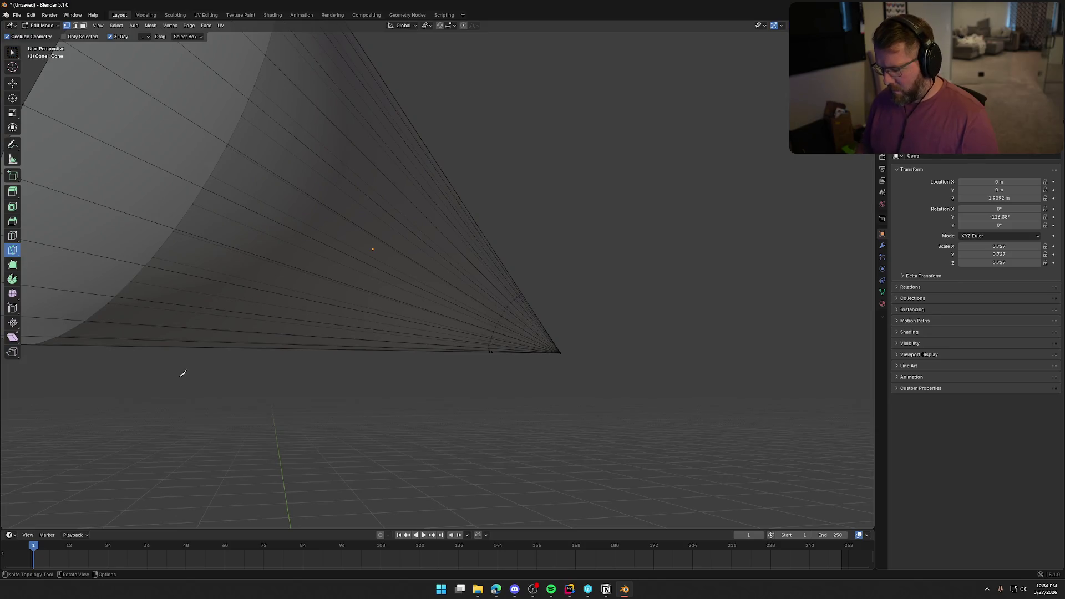
From the back view, knife a cut across the cone's back faces near the tip.
{"action": "key", "text": "KP_3"}
{"action": "key", "text": "ctrl+KP_1"}
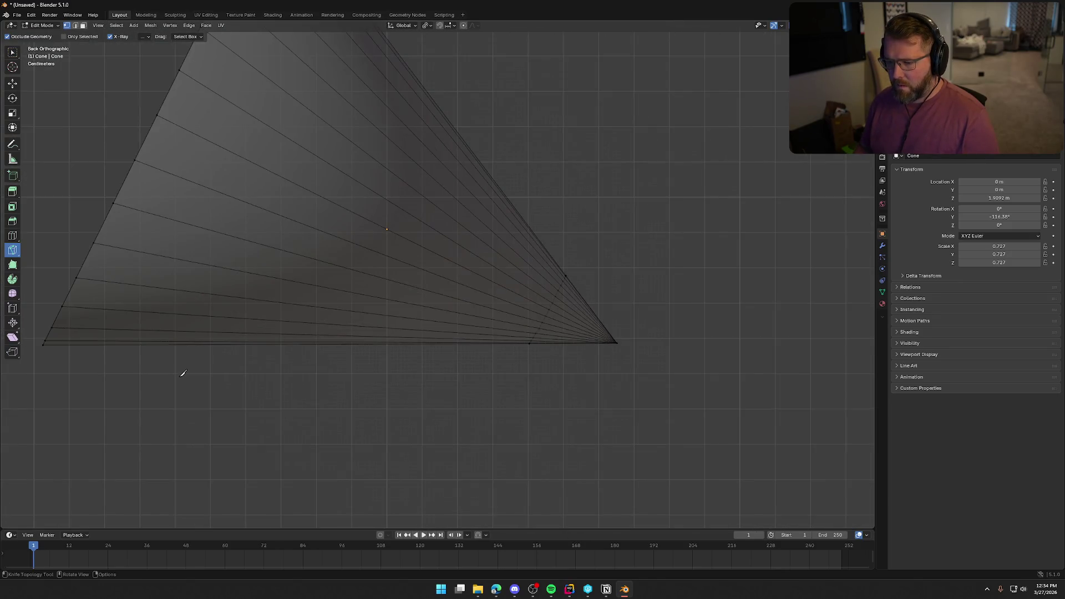
{"action": "left_click", "coordinate": [566, 276]}
{"action": "left_click", "coordinate": [516, 370]}
{"action": "key", "text": "Return"}
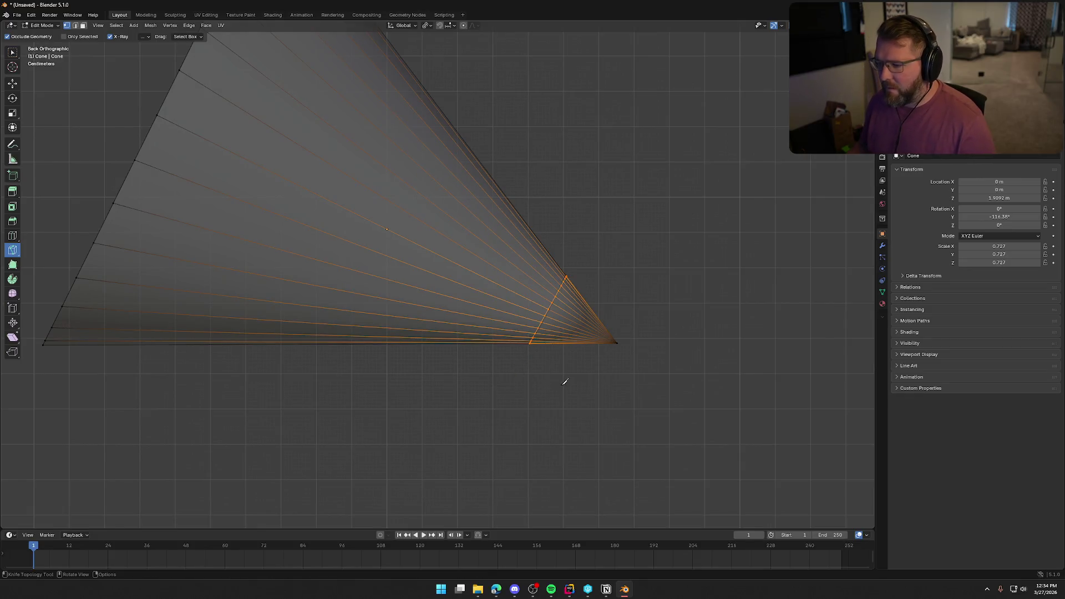
{"action": "mouse_move", "coordinate": [597, 385]}
{"action": "middle_mouse_down"}
{"action": "mouse_move", "coordinate": [638, 291]}
{"action": "mouse_move", "coordinate": [637, 303]}
{"action": "middle_mouse_up"}
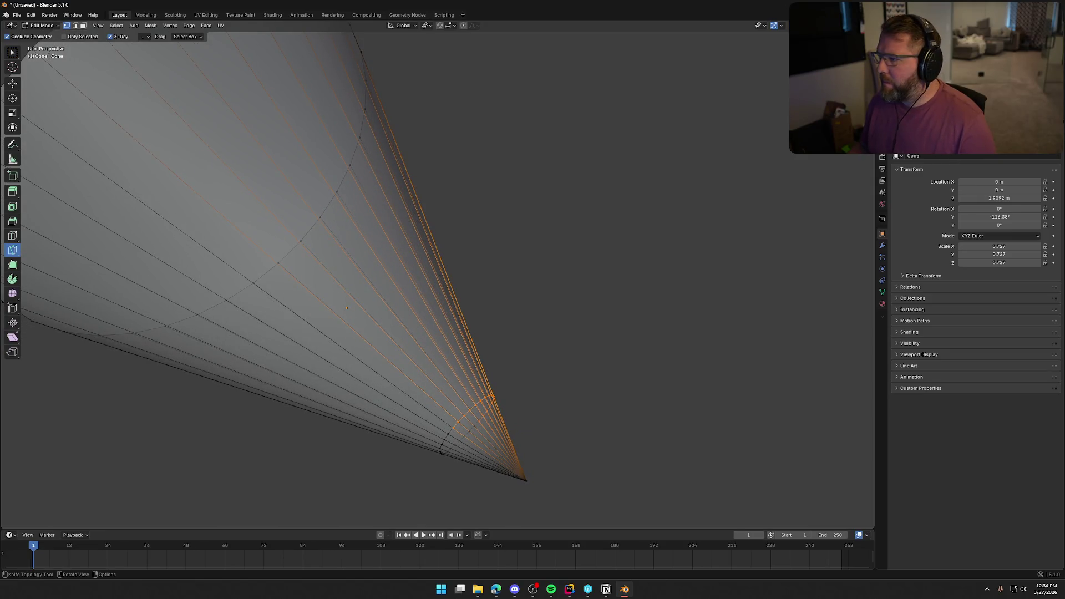
Turn X-ray off, return to Select Box, and select the whole cone mesh.
{"action": "key", "text": "ctrl+z"}
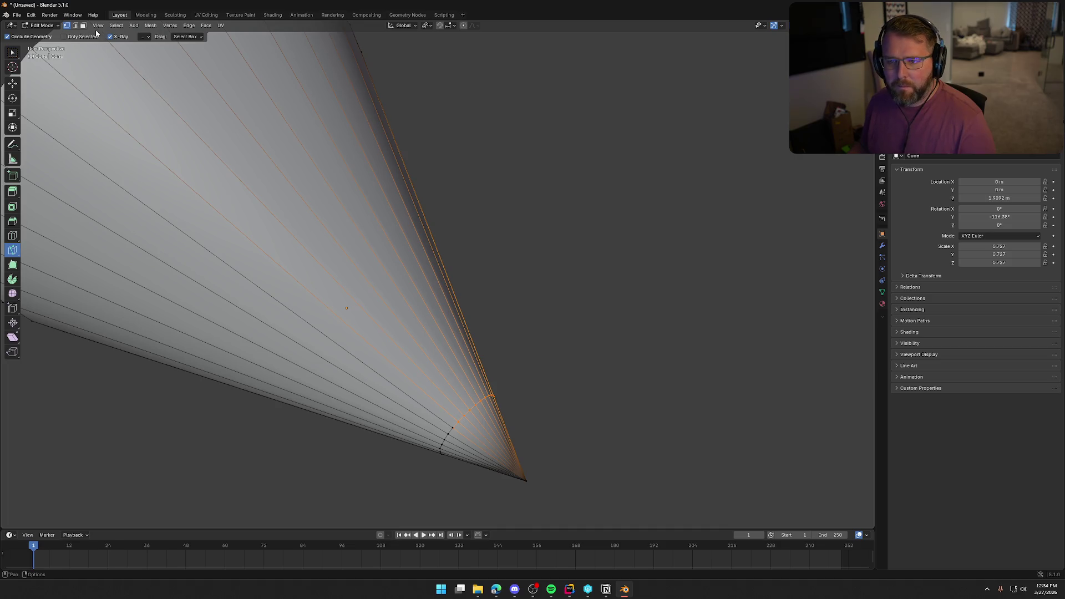
{"action": "left_click", "coordinate": [12, 52]}
{"action": "mouse_move", "coordinate": [305, 239]}
{"action": "middle_mouse_down"}
{"action": "mouse_move", "coordinate": [675, 209]}
{"action": "mouse_move", "coordinate": [616, 321]}
{"action": "middle_mouse_up"}
{"action": "key", "text": "a"}
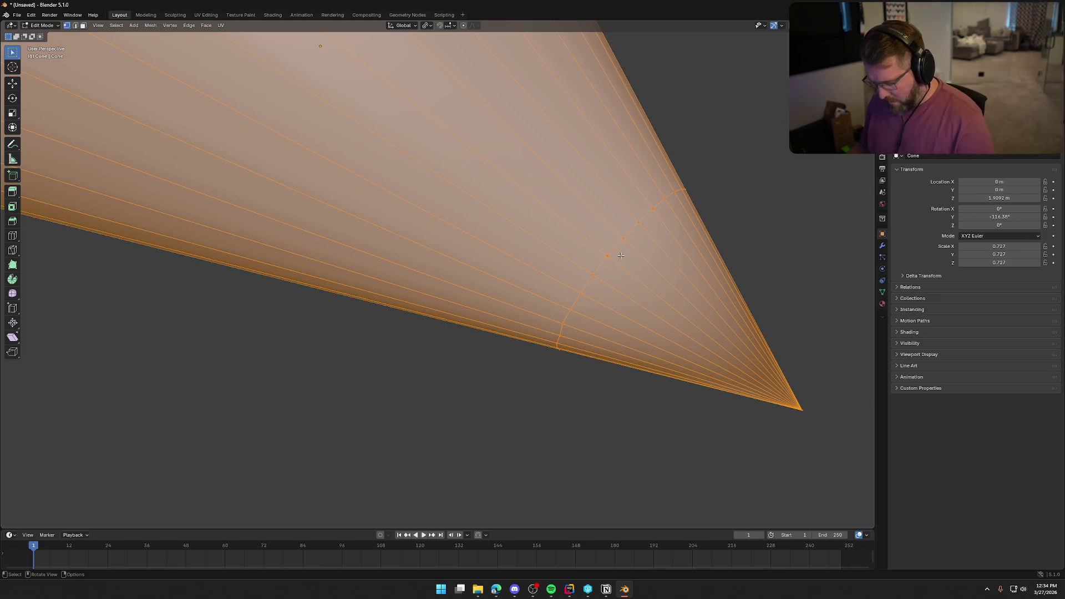
Merge the cone's overlapping vertices By Distance.
{"action": "key", "text": "m"}
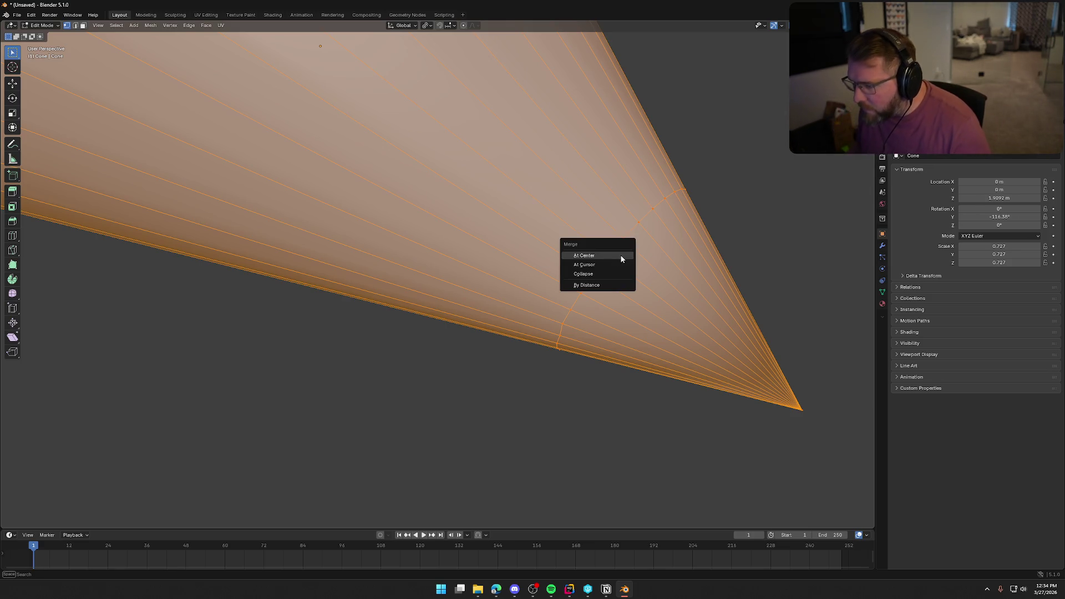
{"action": "left_click", "coordinate": [621, 285]}
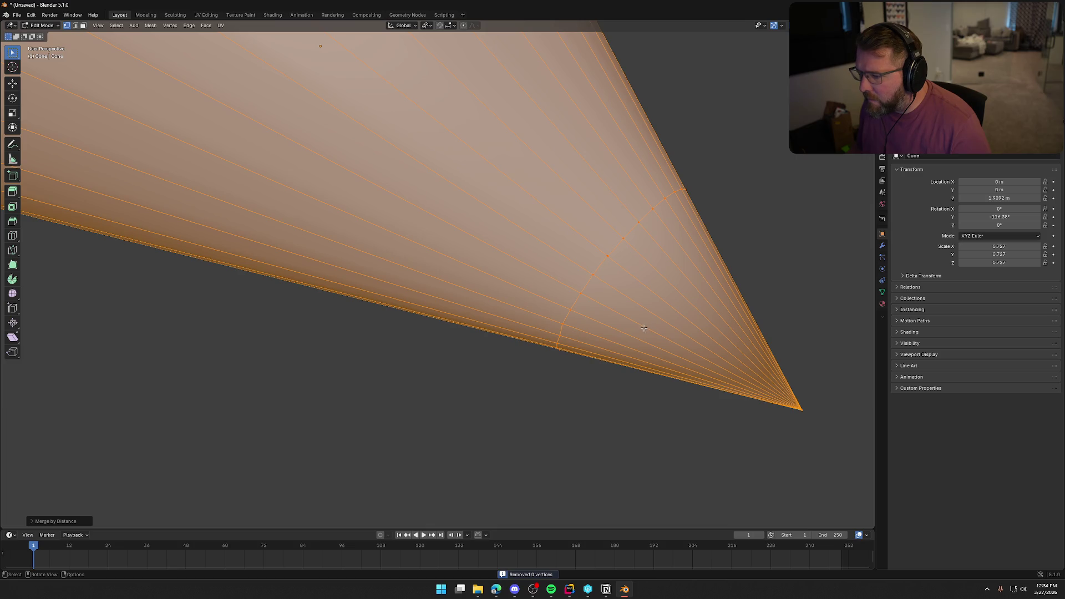
{"action": "mouse_move", "coordinate": [609, 342]}
{"action": "middle_mouse_down"}
{"action": "mouse_move", "coordinate": [564, 388]}
{"action": "mouse_move", "coordinate": [476, 392]}
{"action": "mouse_move", "coordinate": [487, 419]}
{"action": "mouse_move", "coordinate": [547, 421]}
{"action": "middle_mouse_up"}
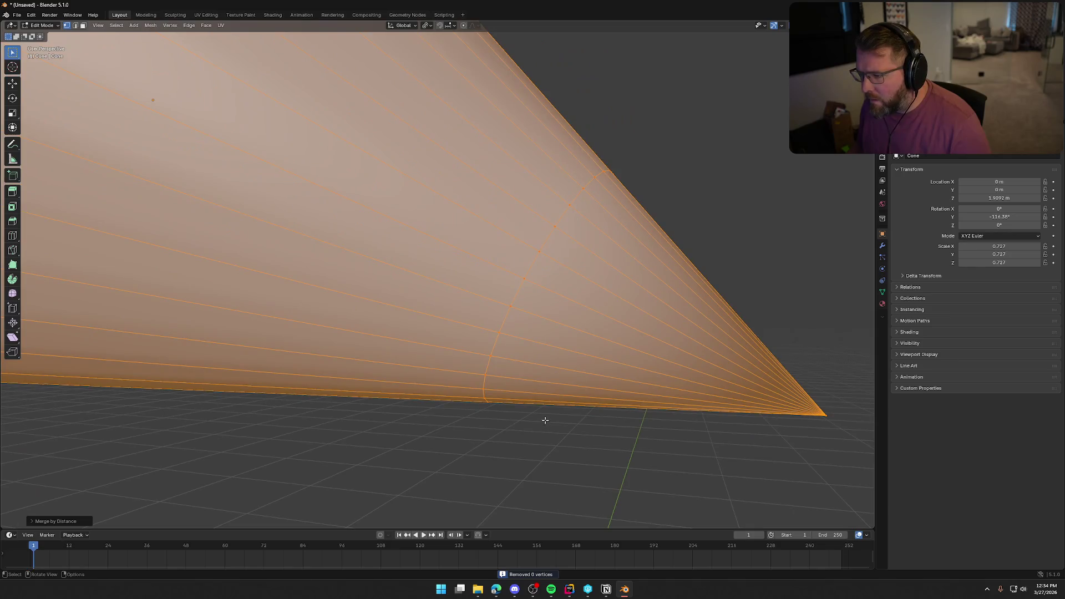
{"action": "key", "text": "3"}
{"action": "left_click", "coordinate": [640, 453]}
{"action": "mouse_move", "coordinate": [640, 453]}
{"action": "middle_mouse_down"}
{"action": "mouse_move", "coordinate": [650, 395]}
{"action": "mouse_move", "coordinate": [637, 323]}
{"action": "mouse_move", "coordinate": [637, 338]}
{"action": "mouse_move", "coordinate": [497, 253]}
{"action": "middle_mouse_up"}
Merge a stray vertex on the cut ring into a single point.
{"action": "key", "text": "1"}
{"action": "left_click", "coordinate": [546, 191]}
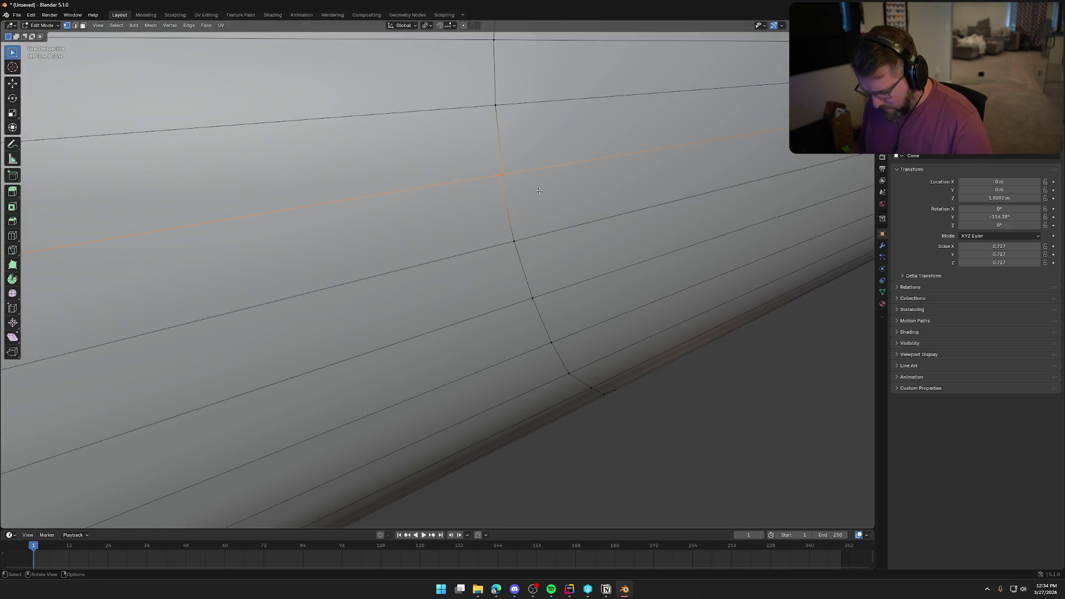
{"action": "key", "text": "m"}
{"action": "left_click", "coordinate": [524, 161]}
Merge the ring's extra vertices At Center and switch back to face selection.
{"action": "left_click", "coordinate": [680, 424]}
{"action": "mouse_move", "coordinate": [681, 425]}
{"action": "middle_mouse_down"}
{"action": "mouse_move", "coordinate": [438, 492]}
{"action": "mouse_move", "coordinate": [662, 337]}
{"action": "mouse_move", "coordinate": [527, 300]}
{"action": "middle_mouse_up"}
{"action": "left_click", "coordinate": [285, 226]}
{"action": "key", "text": "m"}
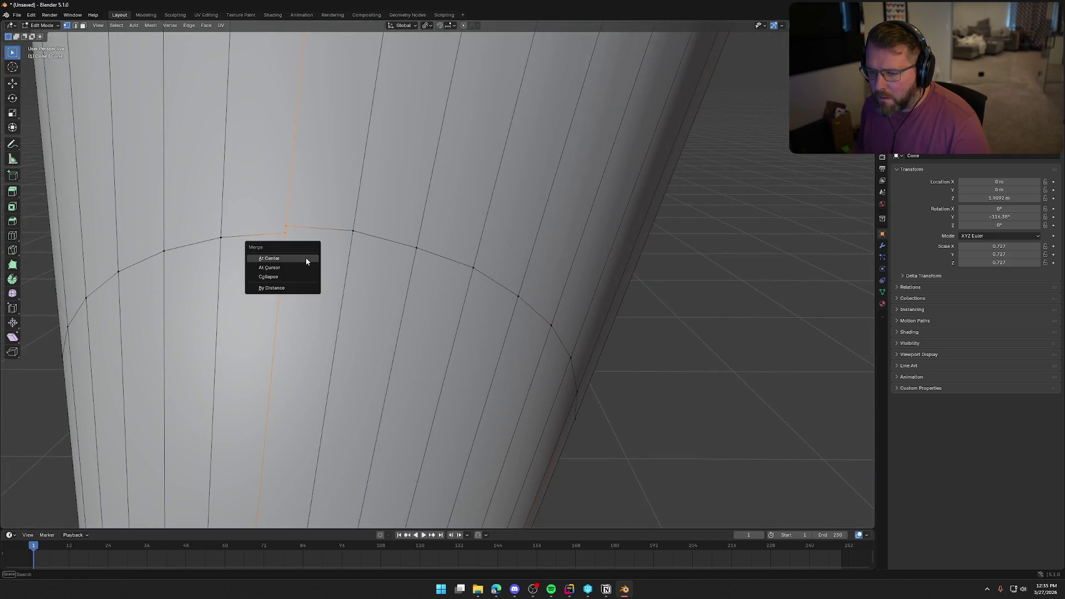
{"action": "left_click", "coordinate": [306, 259]}
{"action": "mouse_move", "coordinate": [450, 298]}
{"action": "middle_mouse_down"}
{"action": "mouse_move", "coordinate": [394, 228]}
{"action": "mouse_move", "coordinate": [450, 171]}
{"action": "mouse_move", "coordinate": [478, 297]}
{"action": "mouse_move", "coordinate": [469, 286]}
{"action": "middle_mouse_up"}
{"action": "scroll", "coordinate": [450, 171], "scroll_direction": "down", "scroll_amount": 5}
{"action": "key", "text": "3"}
{"action": "middle_click_drag", "start_coordinate": [267, 198], "coordinate": [243, 195]}
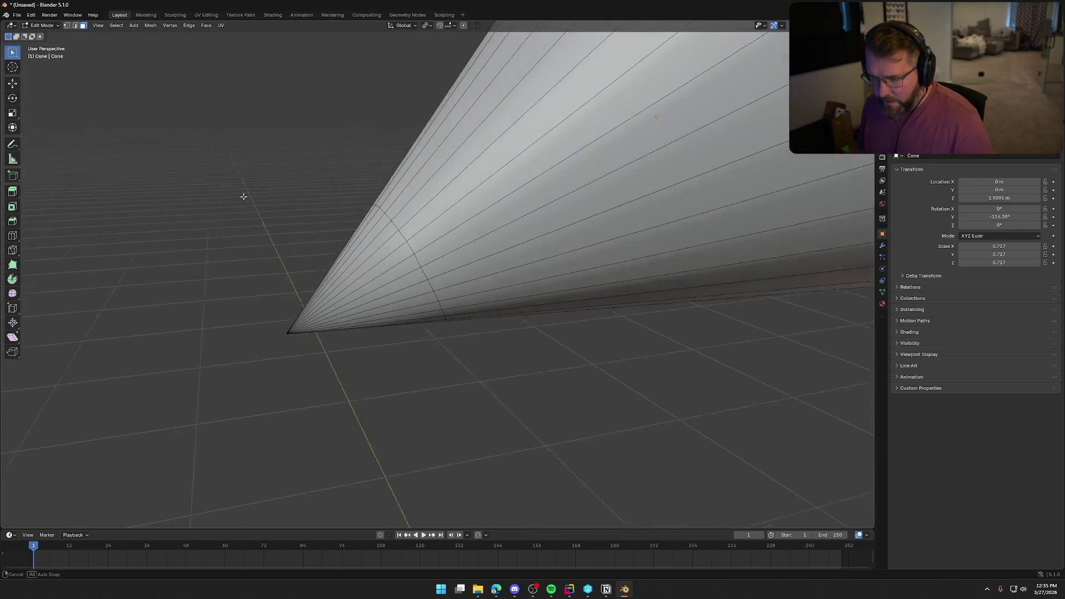
Box-select the cone's tip faces beyond the ring in X-ray and delete them.
{"action": "left_click_drag", "start_coordinate": [257, 255], "coordinate": [400, 430]}
{"action": "middle_click_drag", "start_coordinate": [400, 430], "coordinate": [336, 380]}
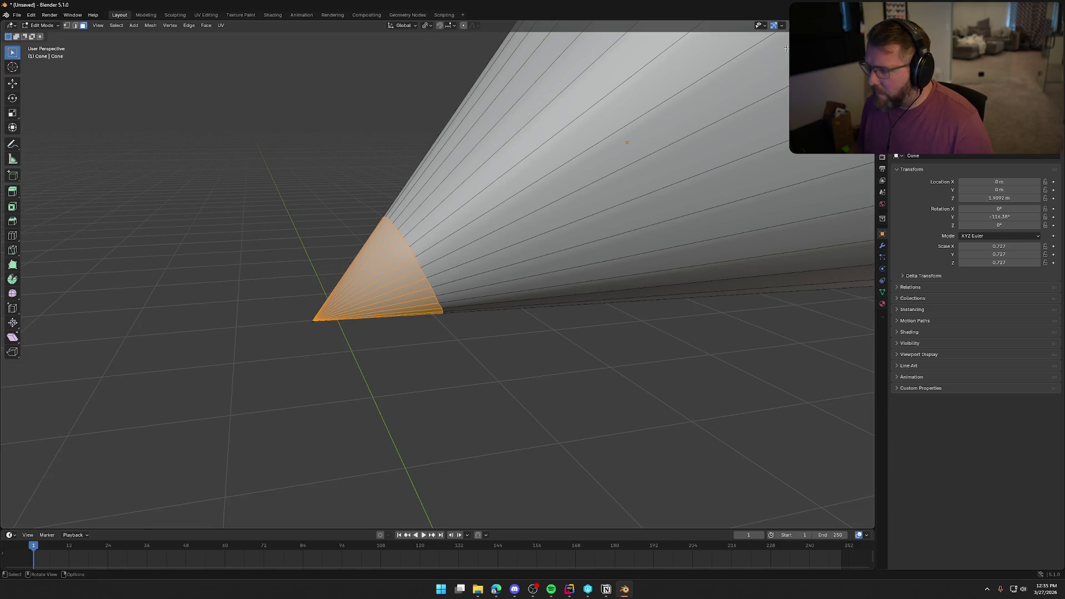
{"action": "key", "text": "alt+z"}
{"action": "left_click_drag", "start_coordinate": [310, 237], "coordinate": [386, 363]}
{"action": "left_click_drag", "start_coordinate": [411, 368], "coordinate": [356, 282]}
{"action": "mouse_move", "coordinate": [349, 316]}
{"action": "middle_mouse_down"}
{"action": "mouse_move", "coordinate": [506, 335]}
{"action": "mouse_move", "coordinate": [462, 335]}
{"action": "middle_mouse_up"}
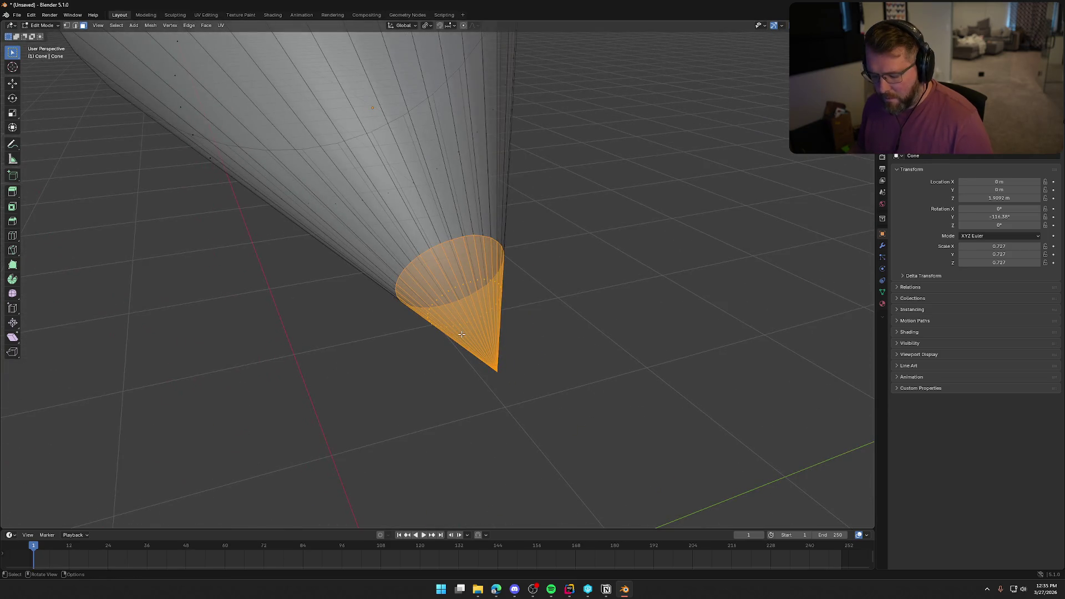
{"action": "key", "text": "s"}
{"action": "key", "text": "Escape"}
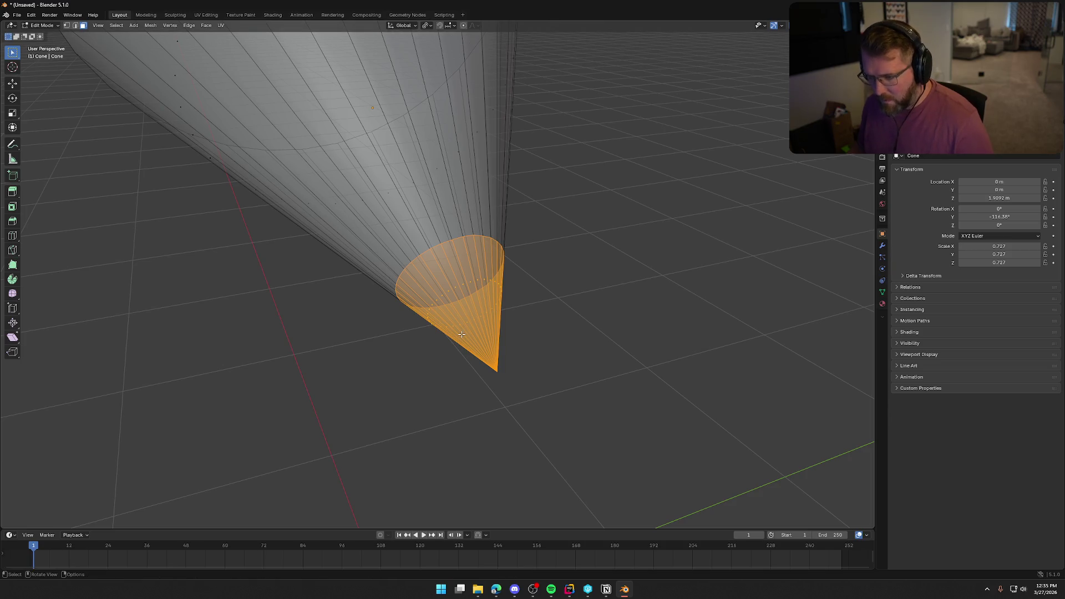
{"action": "key", "text": "x"}
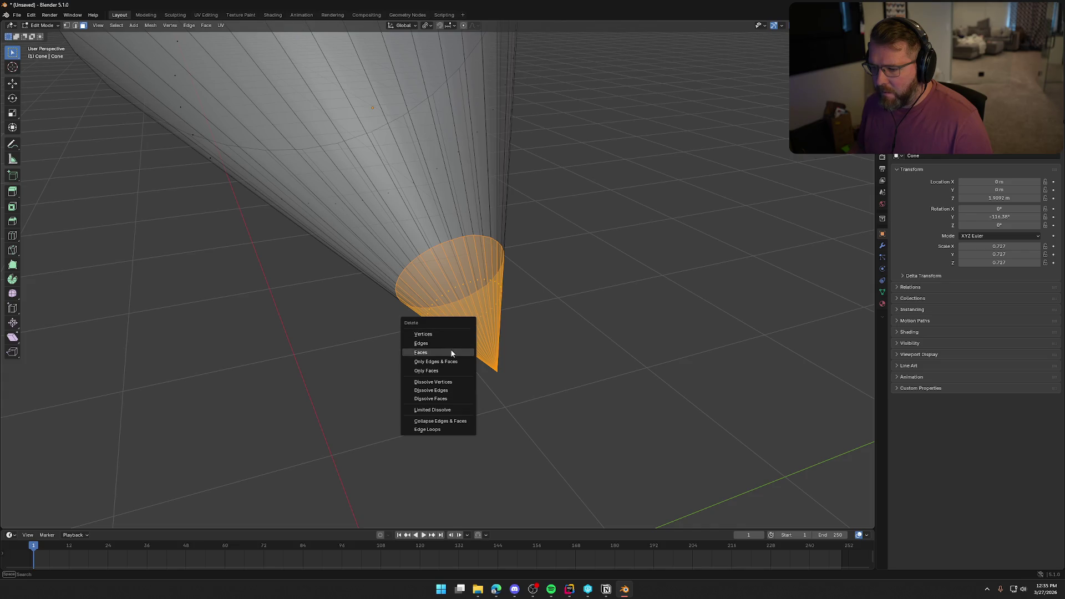
{"action": "left_click", "coordinate": [451, 353]}
Box-select the vertices around the cone's open rim.
{"action": "mouse_move", "coordinate": [623, 352]}
{"action": "middle_mouse_down"}
{"action": "mouse_move", "coordinate": [534, 354]}
{"action": "mouse_move", "coordinate": [535, 333]}
{"action": "middle_mouse_up"}
{"action": "mouse_move", "coordinate": [307, 190]}
{"action": "left_mouse_down"}
{"action": "mouse_move", "coordinate": [468, 375]}
{"action": "mouse_move", "coordinate": [505, 374]}
{"action": "left_mouse_up"}
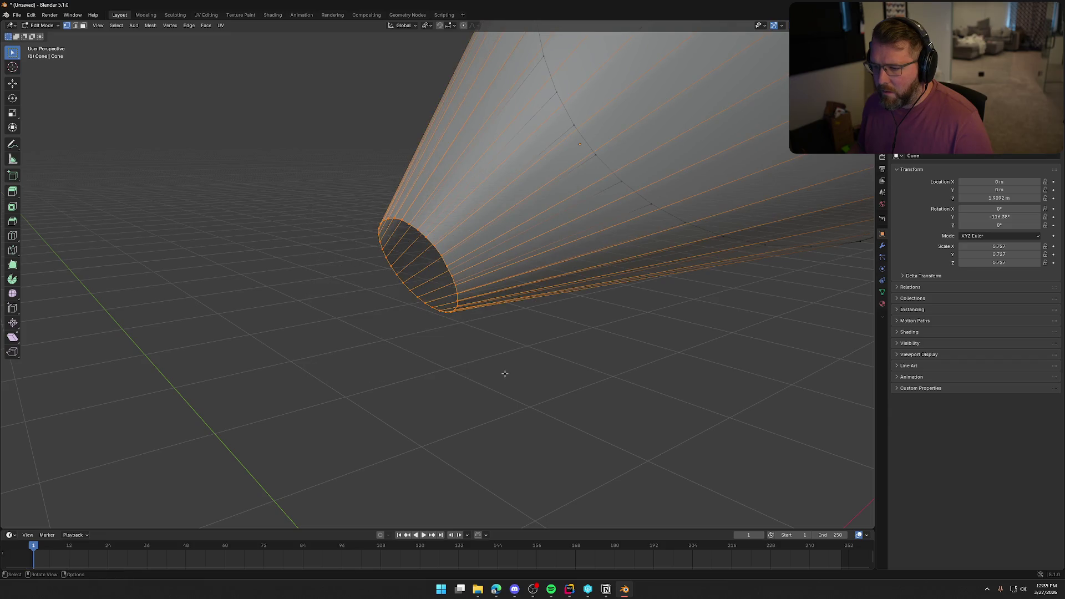
{"action": "mouse_move", "coordinate": [509, 371]}
{"action": "middle_mouse_down"}
{"action": "mouse_move", "coordinate": [514, 357]}
{"action": "mouse_move", "coordinate": [485, 381]}
{"action": "mouse_move", "coordinate": [522, 362]}
{"action": "middle_mouse_up"}
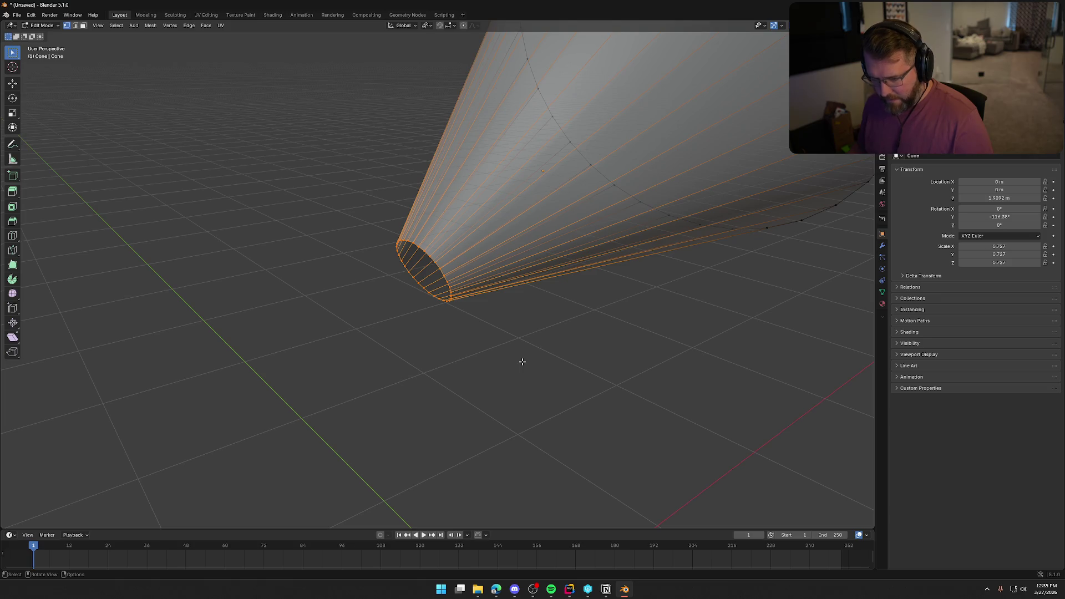
Extrude the cone's open narrow rim along X into a short straight neck.
{"action": "key", "text": "e"}
{"action": "key", "text": "x"}
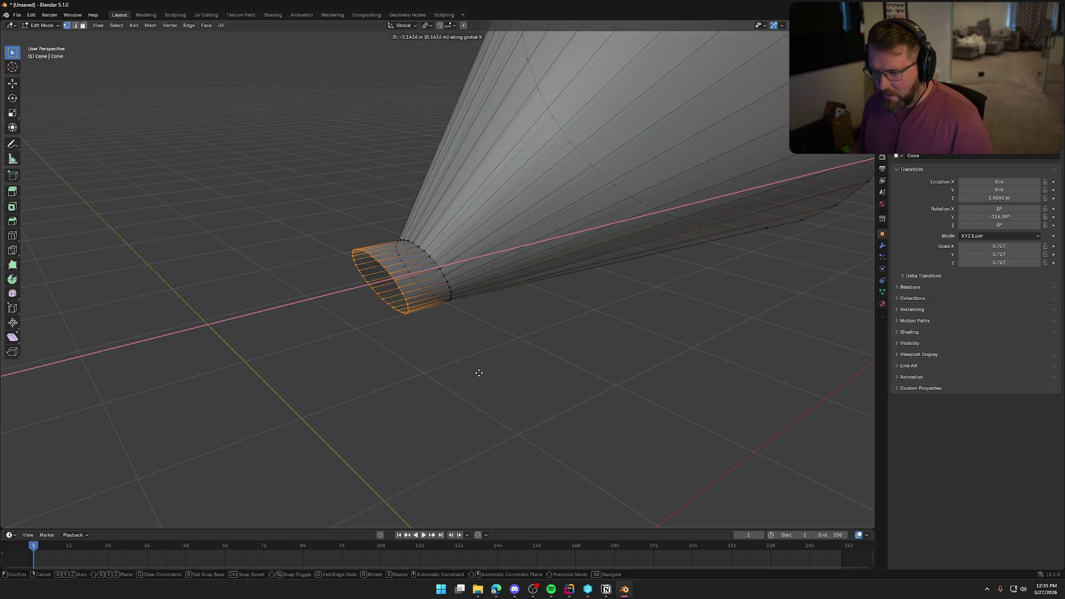
{"action": "left_click", "coordinate": [447, 379]}
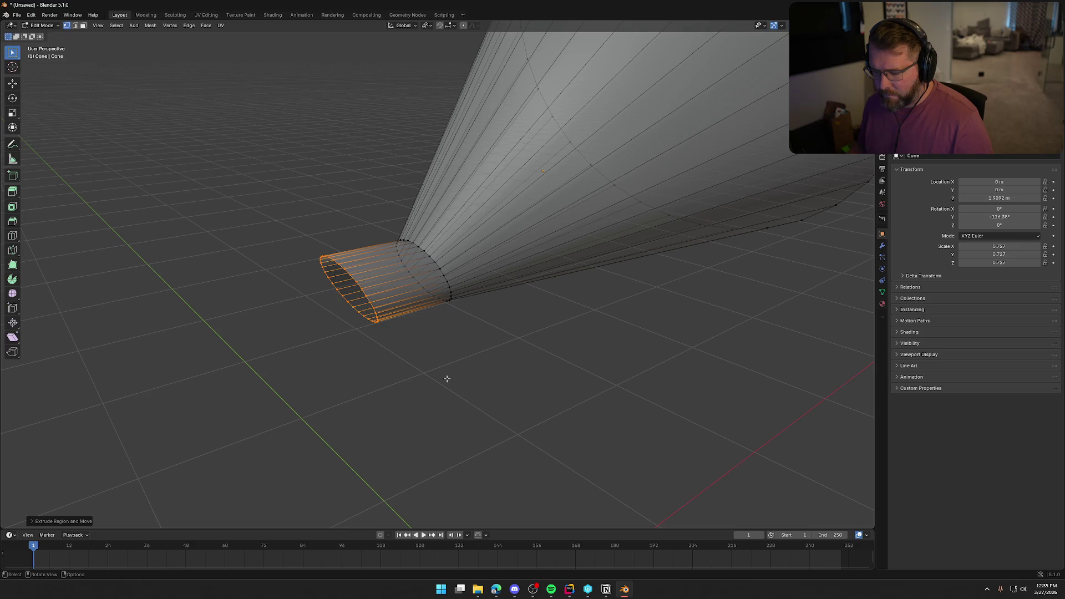
Square off the neck end by scaling its vertices to 0 along X in Front view.
{"action": "key", "text": "KP_1"}
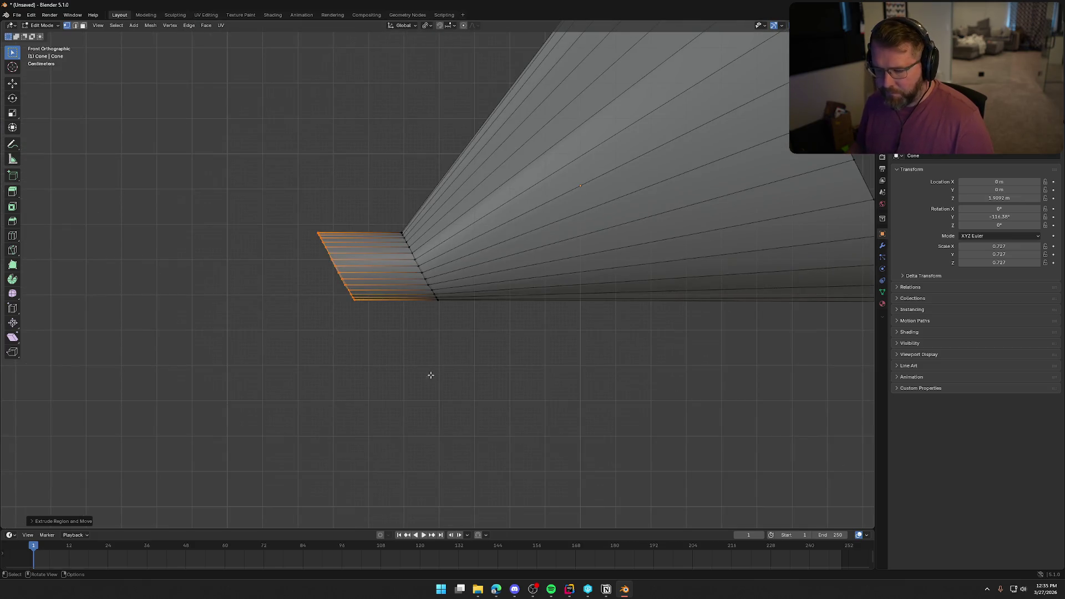
{"action": "left_click_drag", "start_coordinate": [274, 179], "coordinate": [369, 354]}
{"action": "key", "text": "s"}
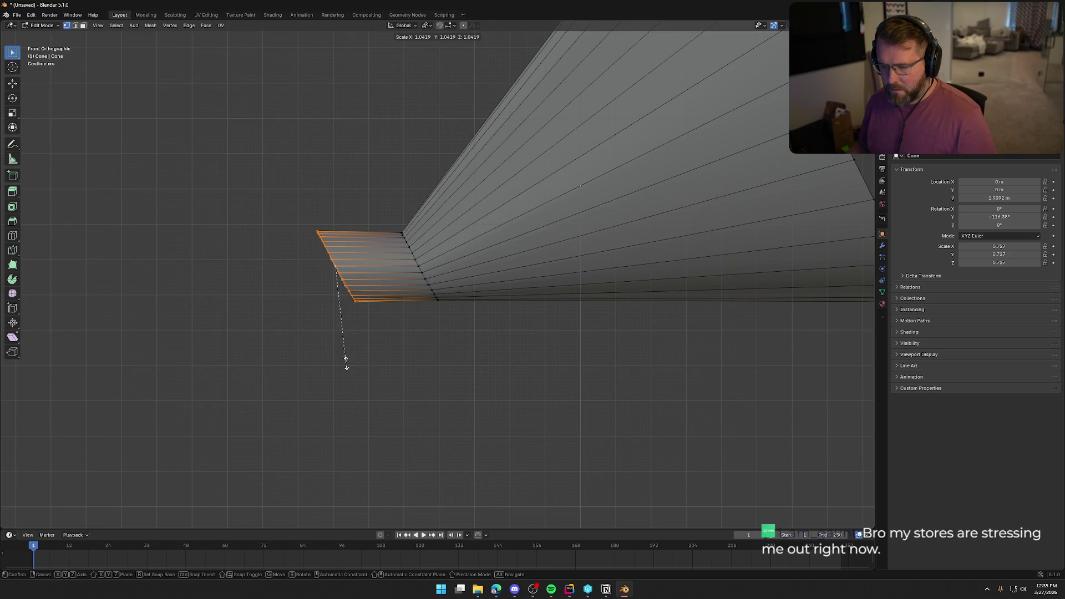
{"action": "key", "text": "x"}
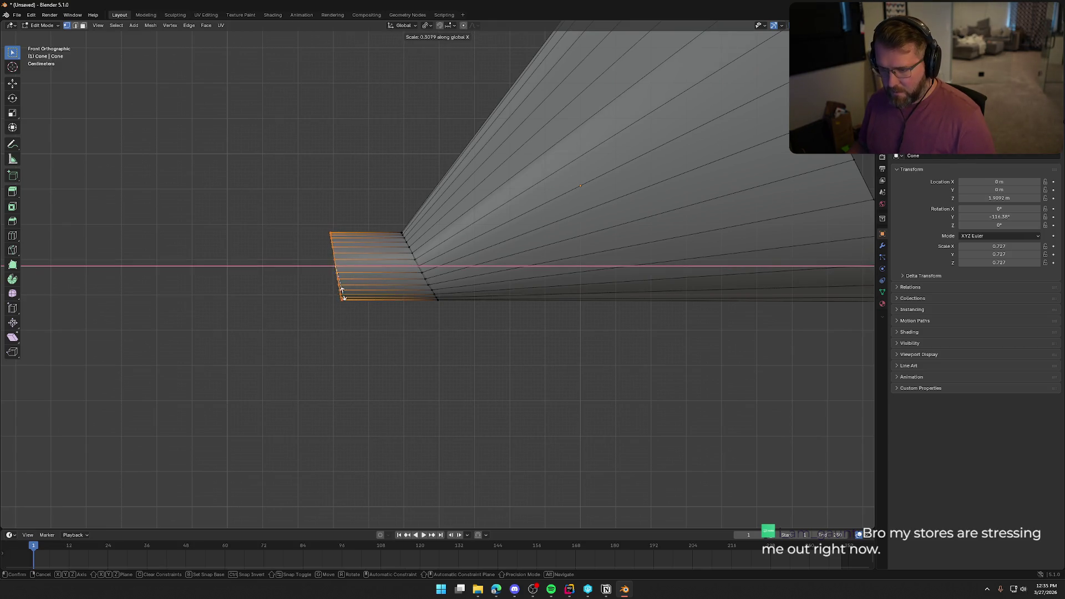
{"action": "key", "text": "0"}
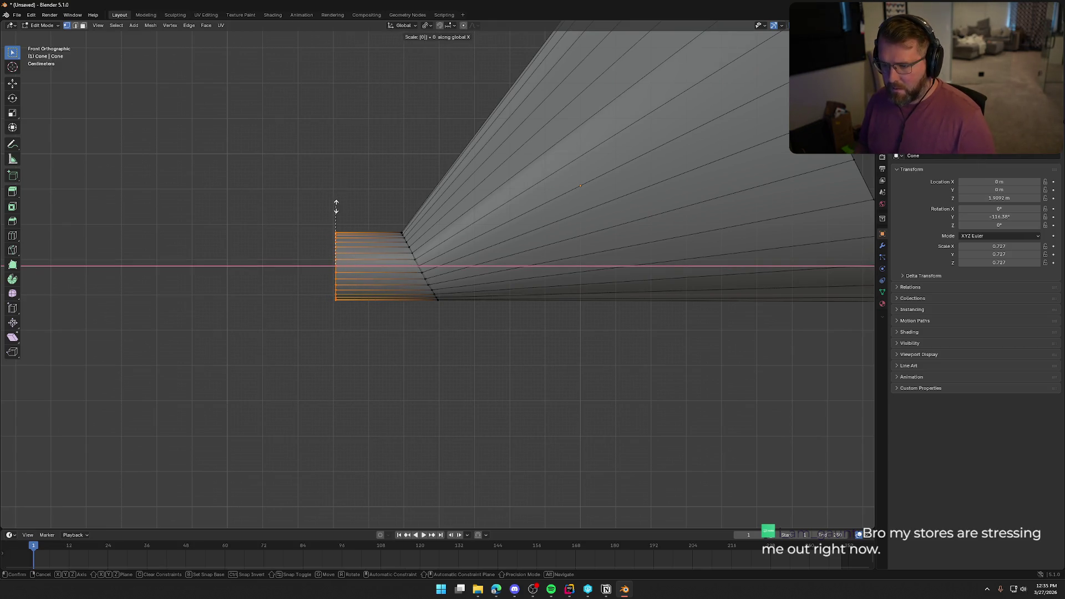
{"action": "key", "text": "Return"}
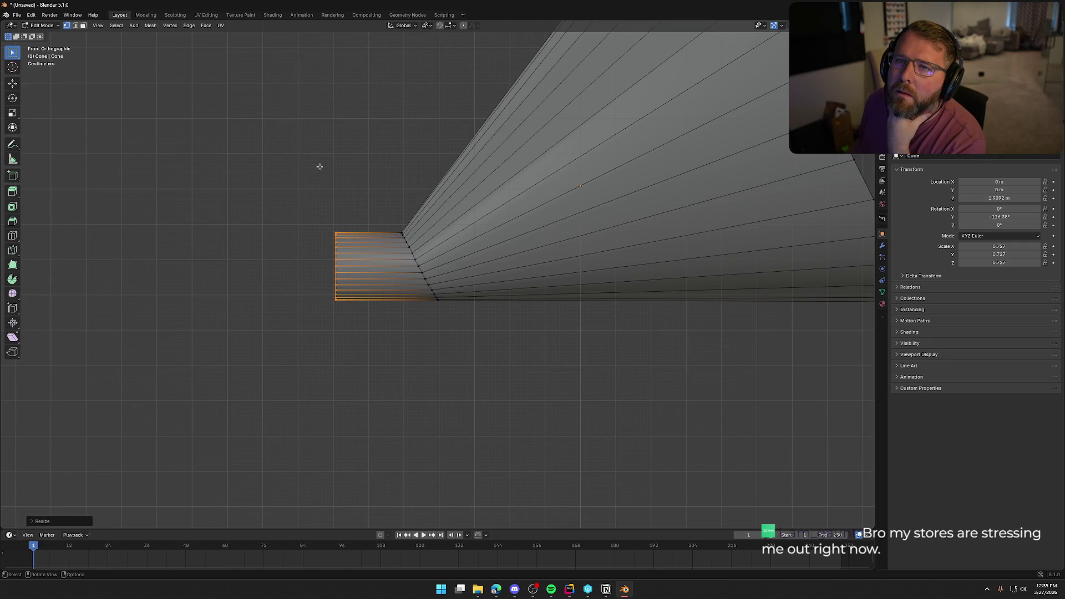
{"action": "mouse_move", "coordinate": [288, 152]}
{"action": "middle_mouse_down"}
{"action": "mouse_move", "coordinate": [314, 191]}
{"action": "mouse_move", "coordinate": [487, 216]}
{"action": "middle_mouse_up"}
{"action": "scroll", "coordinate": [487, 216], "scroll_direction": "down", "scroll_amount": 6}
{"action": "mouse_move", "coordinate": [533, 278]}
{"action": "middle_mouse_down"}
{"action": "mouse_move", "coordinate": [544, 235]}
{"action": "mouse_move", "coordinate": [518, 297]}
{"action": "middle_mouse_up"}
{"action": "key", "text": "alt"}
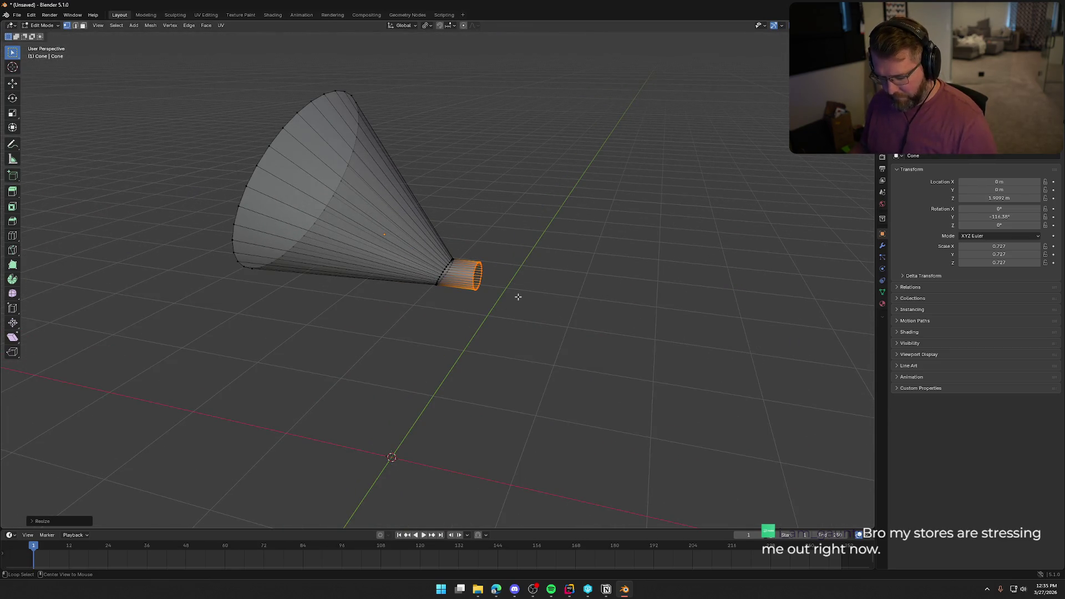
Unhide the box base and disc with Alt+H, then reselect the horn cone for mesh editing.
{"action": "key", "text": "Tab"}
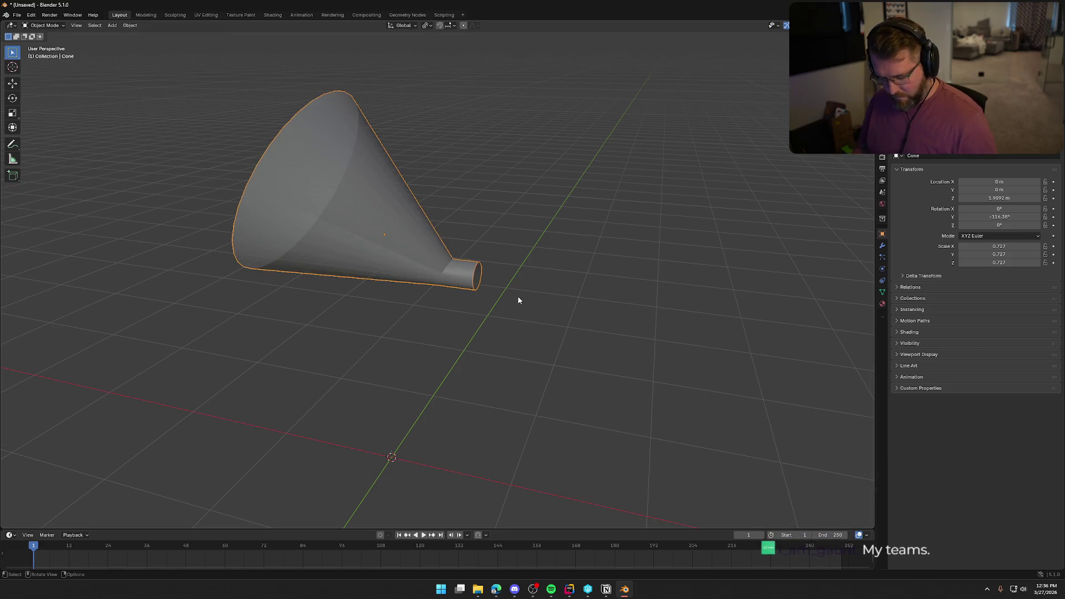
{"action": "key", "text": "alt+h"}
{"action": "mouse_move", "coordinate": [577, 277]}
{"action": "middle_mouse_down"}
{"action": "mouse_move", "coordinate": [595, 285]}
{"action": "mouse_move", "coordinate": [623, 267]}
{"action": "mouse_move", "coordinate": [626, 284]}
{"action": "mouse_move", "coordinate": [568, 311]}
{"action": "mouse_move", "coordinate": [532, 288]}
{"action": "middle_mouse_up"}
{"action": "scroll", "coordinate": [552, 297], "scroll_direction": "up", "scroll_amount": 3}
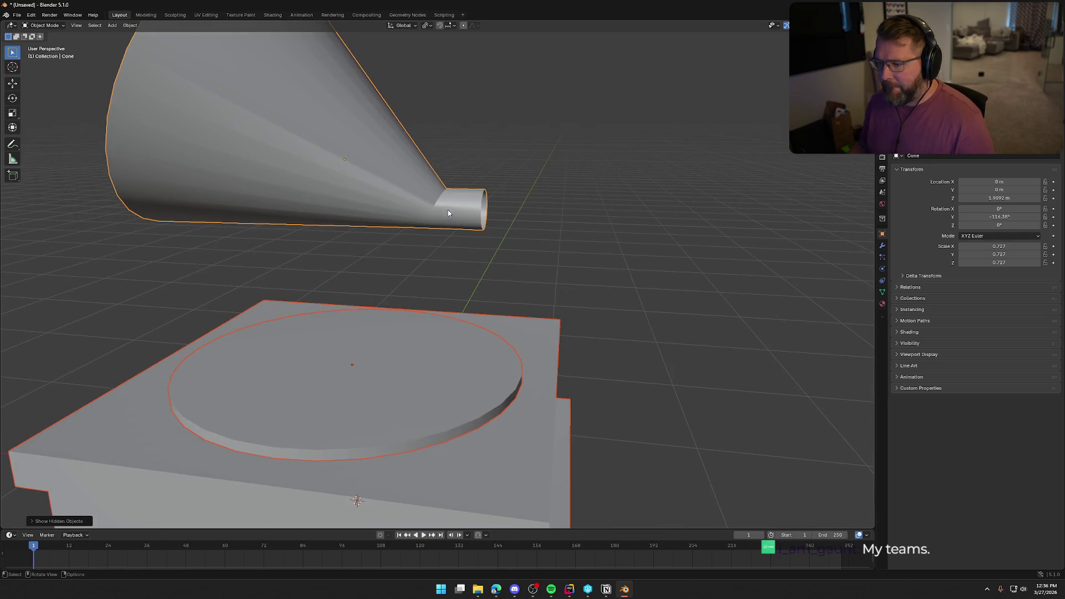
{"action": "left_click", "coordinate": [448, 210]}
{"action": "key", "text": "Tab"}
Lower the neck's end ring along Z.
{"action": "key", "text": "g"}
{"action": "key", "text": "z"}
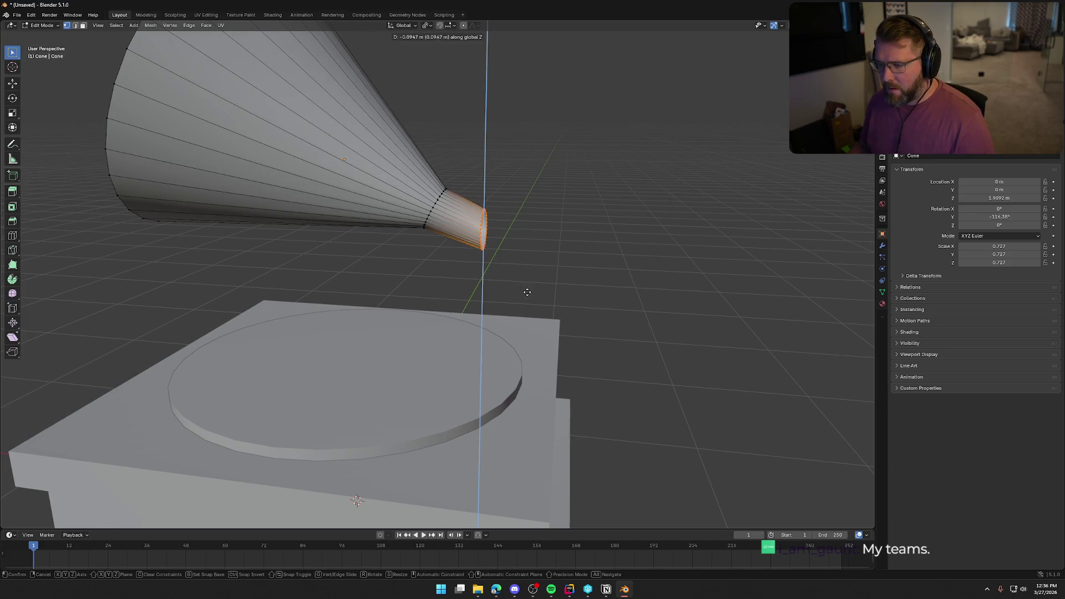
{"action": "left_click", "coordinate": [526, 296]}
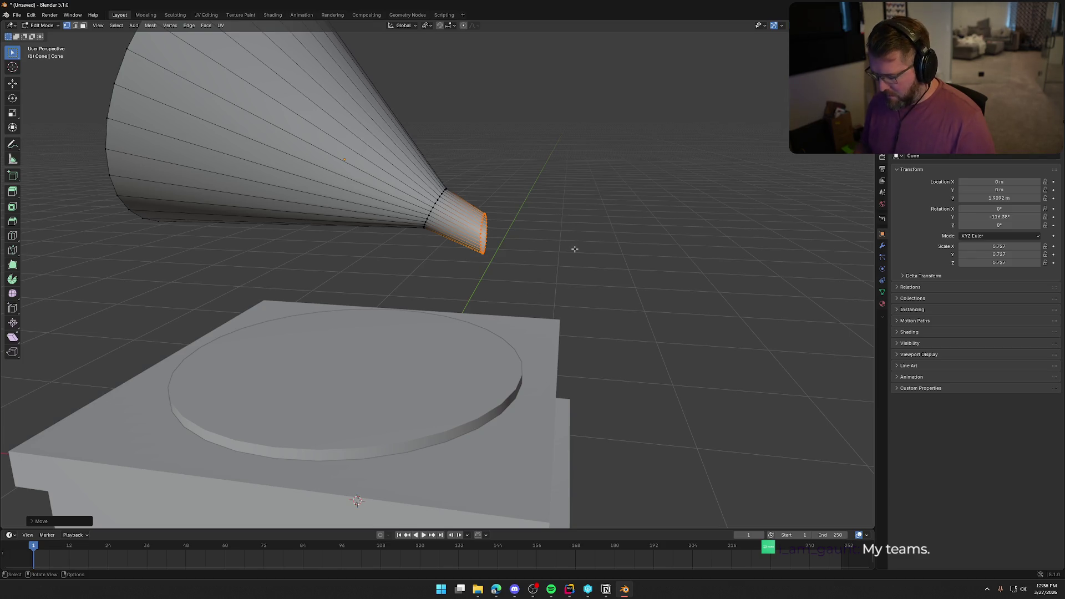
Tilt the neck end about −23° on Y toward the base and shrink it to roughly 0.57.
{"action": "key", "text": "KP_1"}
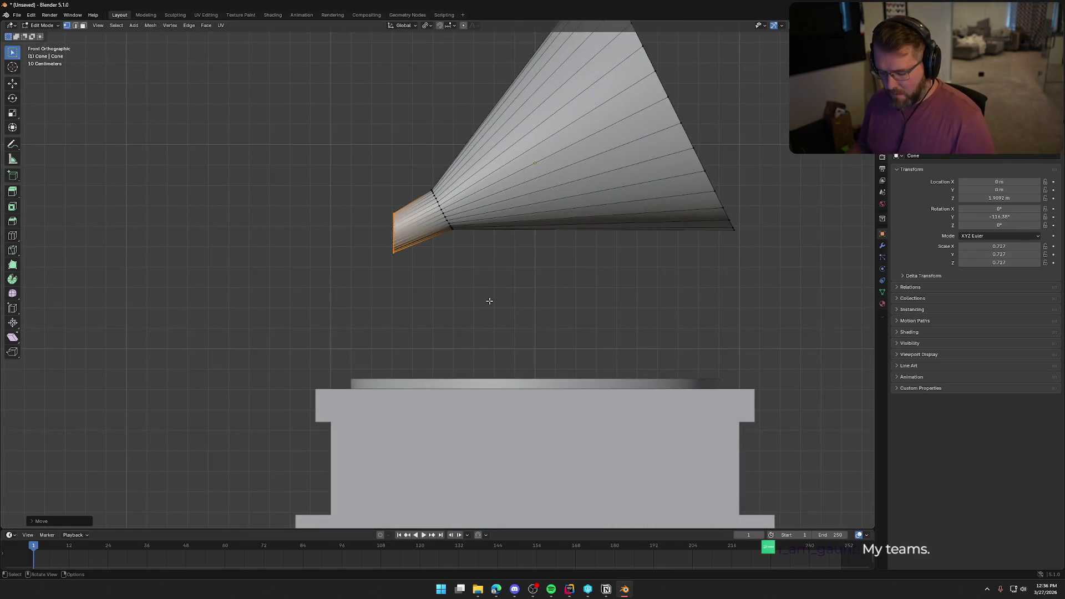
{"action": "key", "text": "r"}
{"action": "key", "text": "x"}
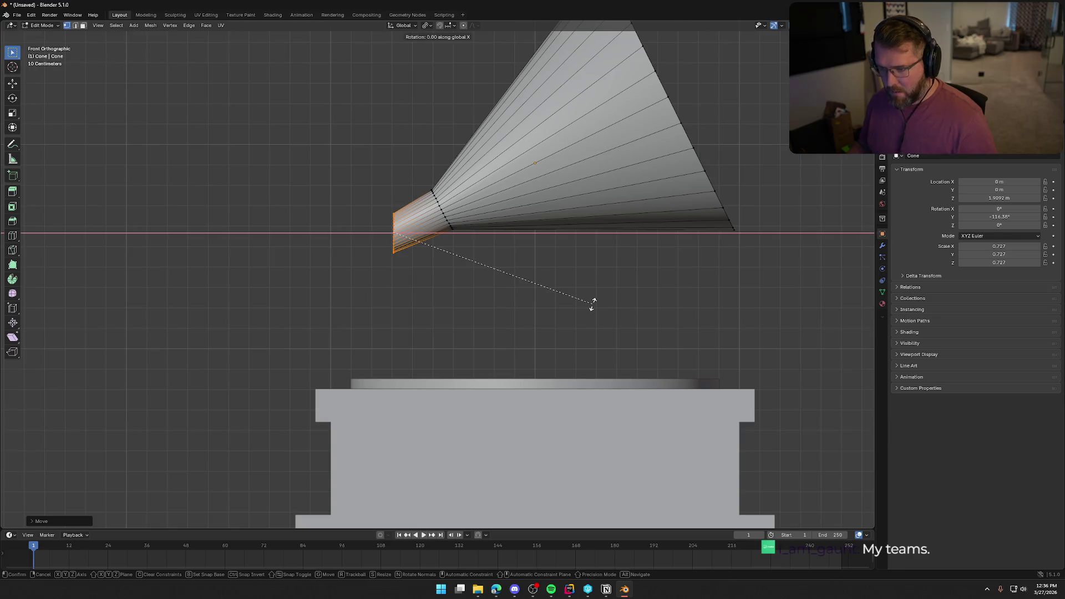
{"action": "key", "text": "y"}
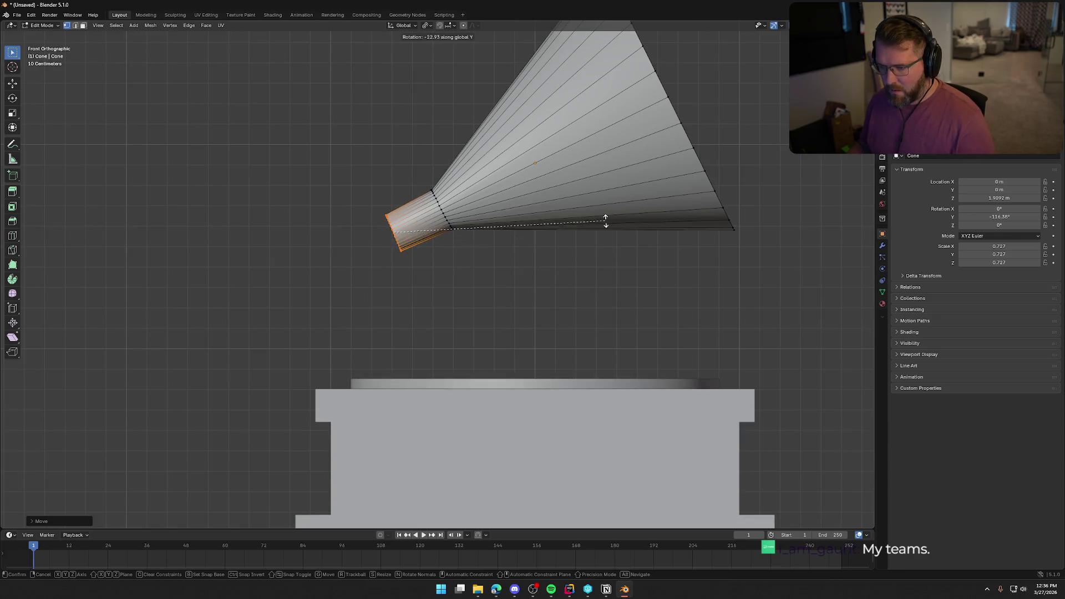
{"action": "left_click", "coordinate": [605, 211]}
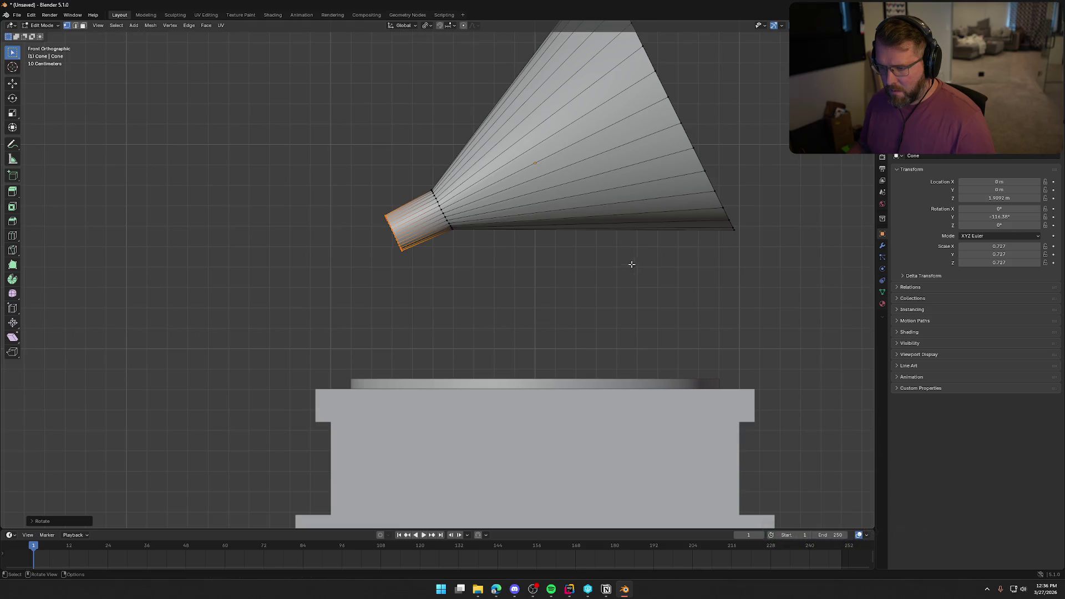
{"action": "key", "text": "s"}
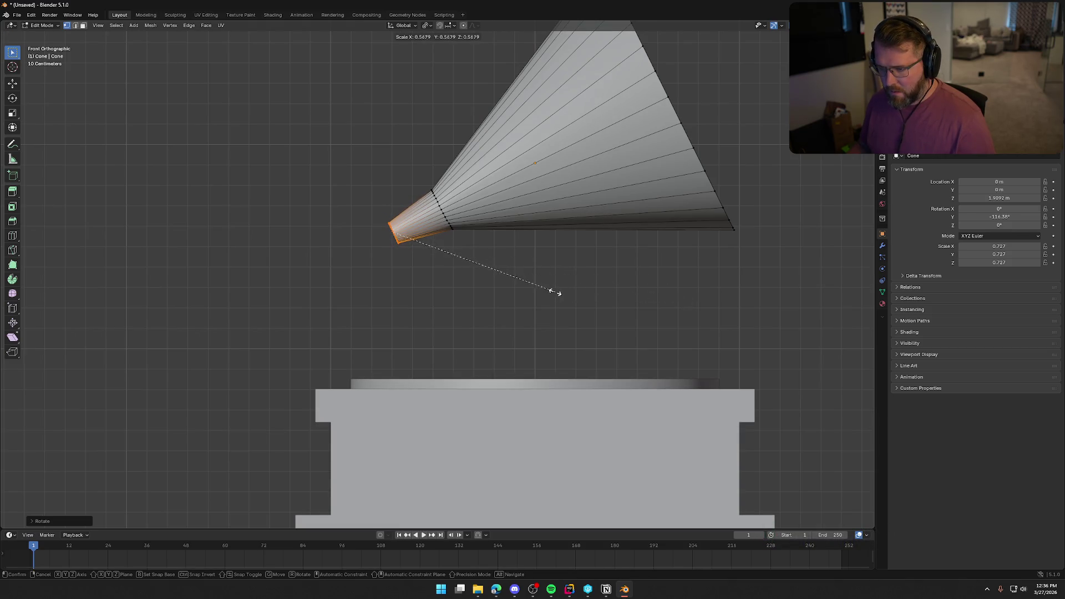
{"action": "left_click", "coordinate": [544, 291]}
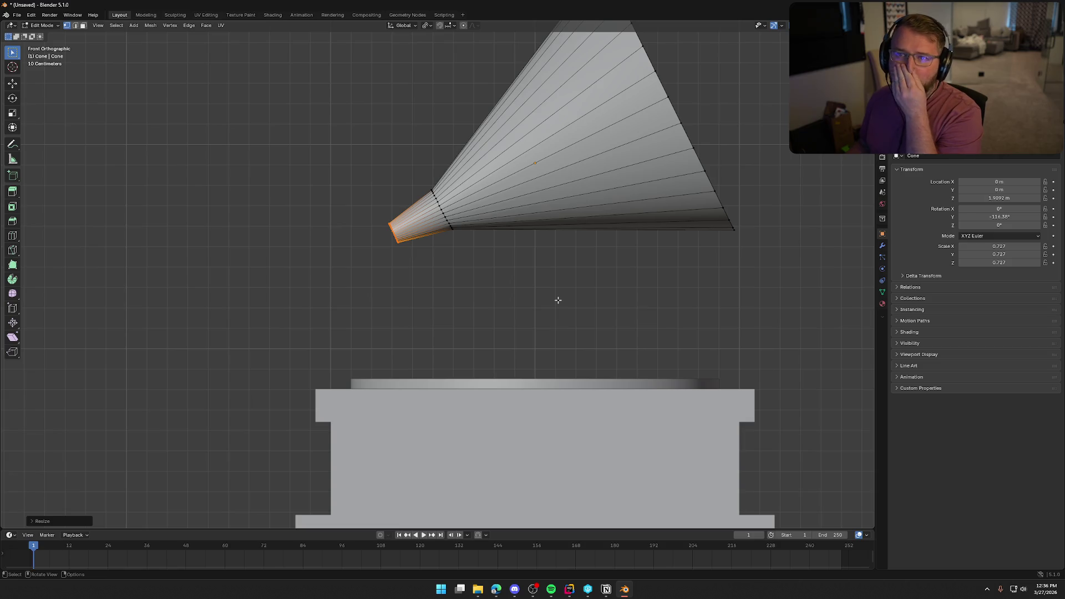
{"action": "mouse_move", "coordinate": [482, 276]}
{"action": "middle_mouse_down"}
{"action": "mouse_move", "coordinate": [621, 269]}
{"action": "mouse_move", "coordinate": [651, 283]}
{"action": "mouse_move", "coordinate": [491, 289]}
{"action": "mouse_move", "coordinate": [484, 328]}
{"action": "middle_mouse_up"}
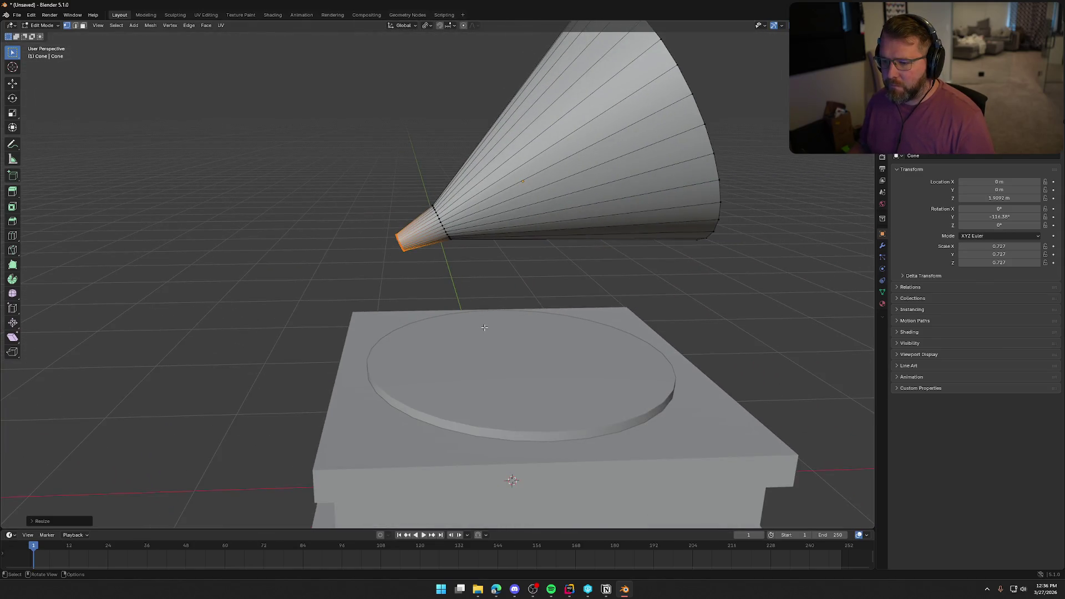
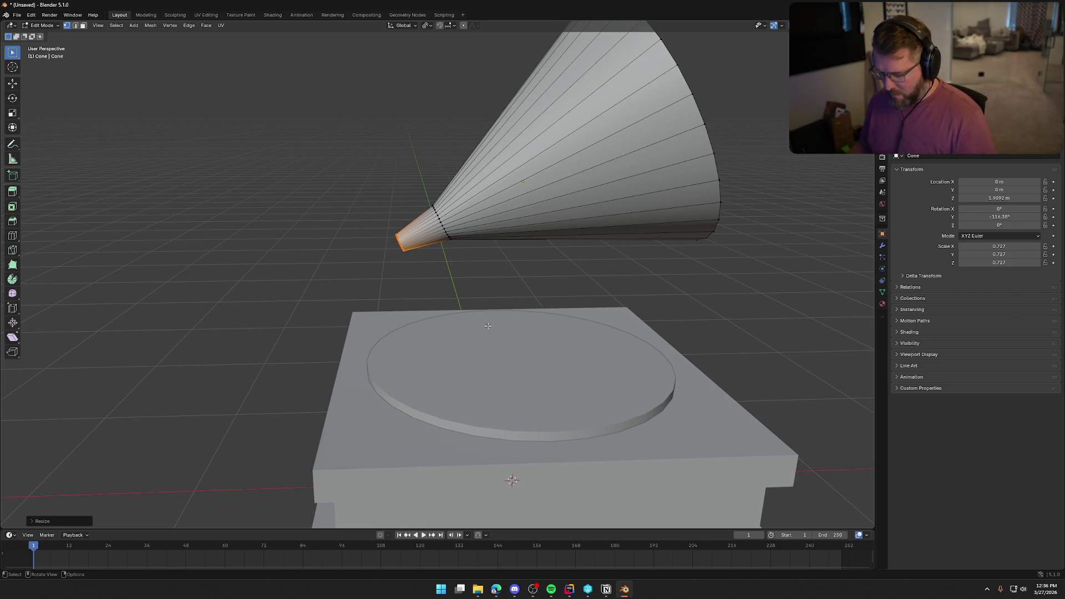
In front view, move and tilt the horn tip, then extend a first arm segment left along X.
{"action": "key", "text": "KP_1"}
{"action": "key", "text": "g"}
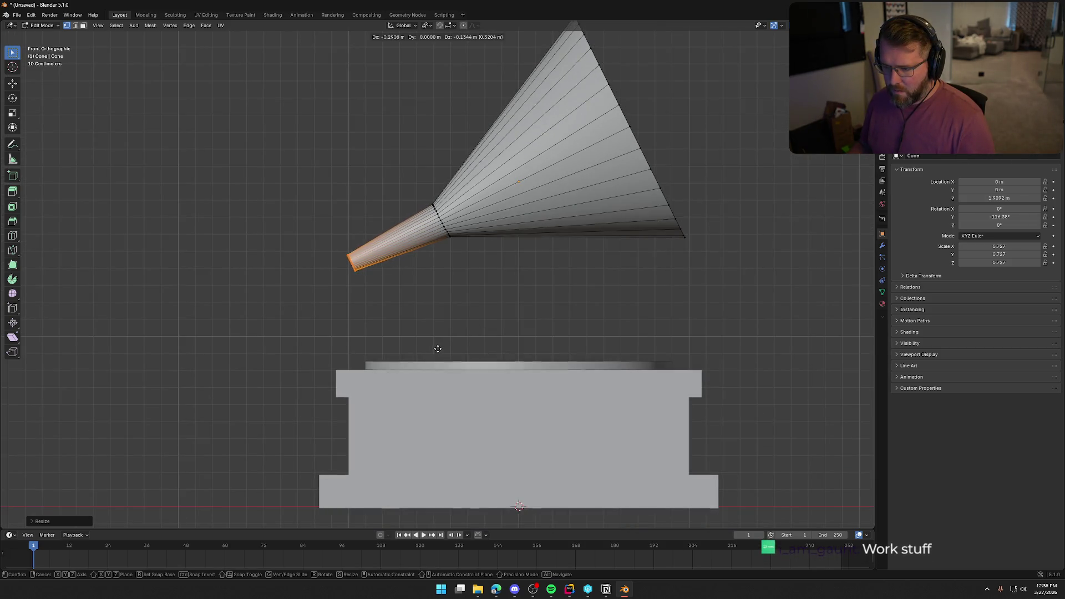
{"action": "left_click", "coordinate": [433, 326]}
{"action": "key", "text": "r"}
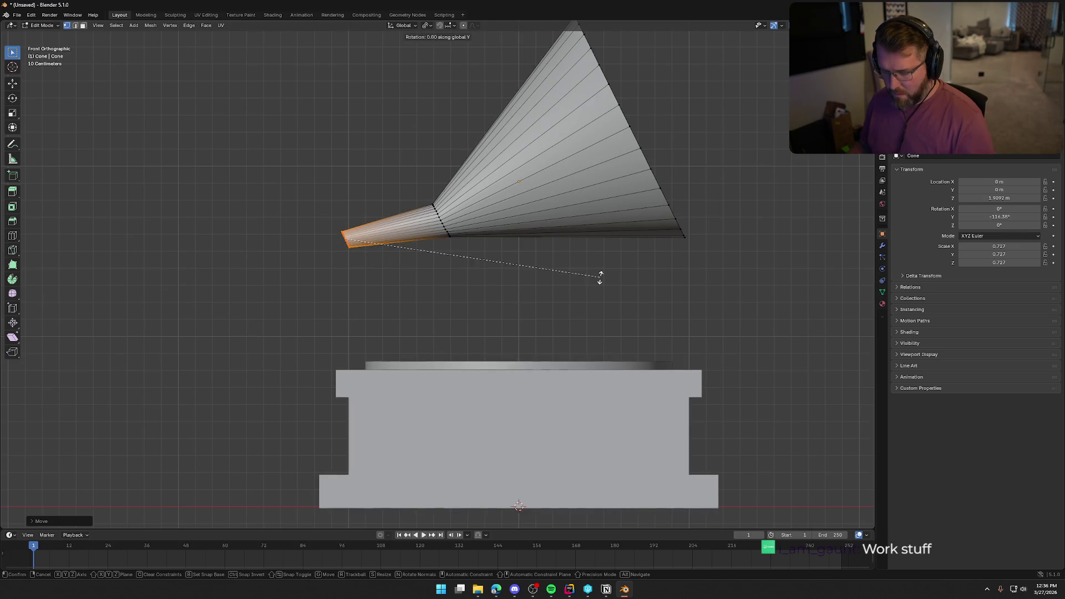
{"action": "left_click", "coordinate": [529, 352]}
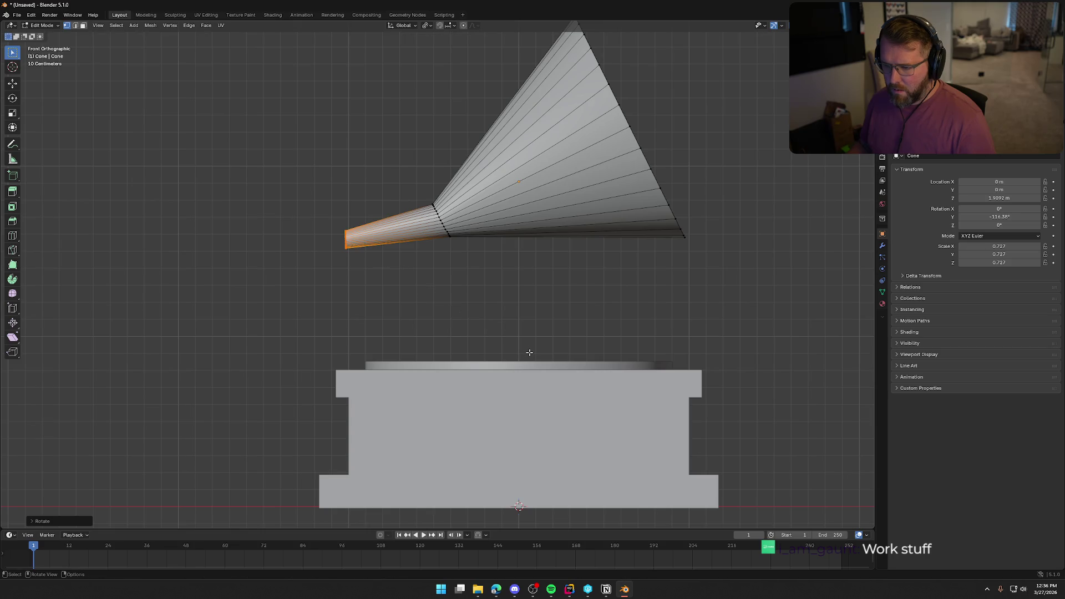
{"action": "key", "text": "g"}
{"action": "key", "text": "x"}
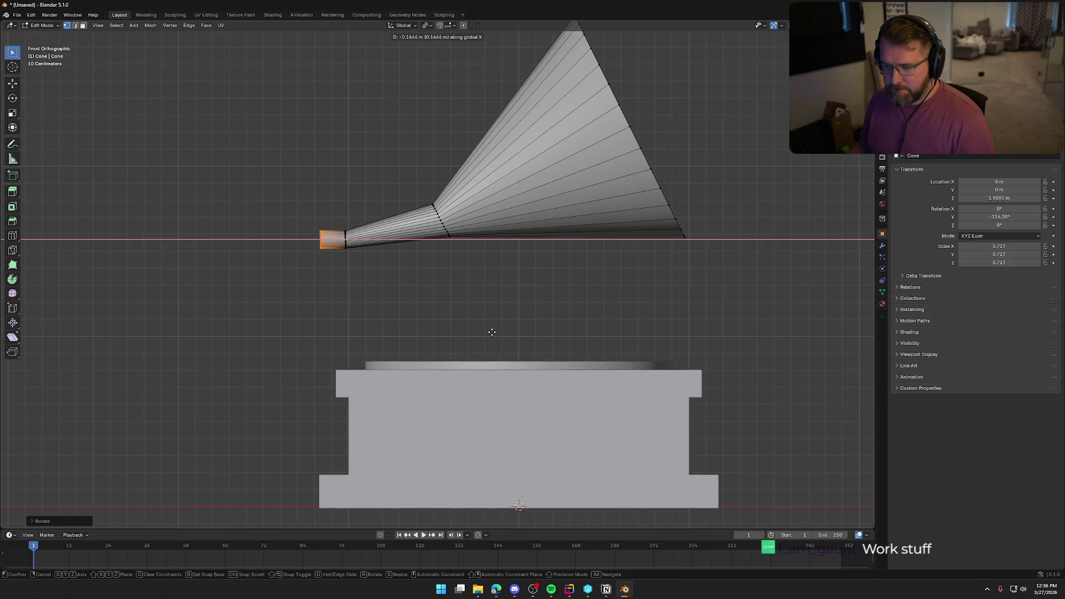
{"action": "left_click", "coordinate": [491, 332]}
{"action": "key", "text": "r"}
{"action": "key", "text": "y"}
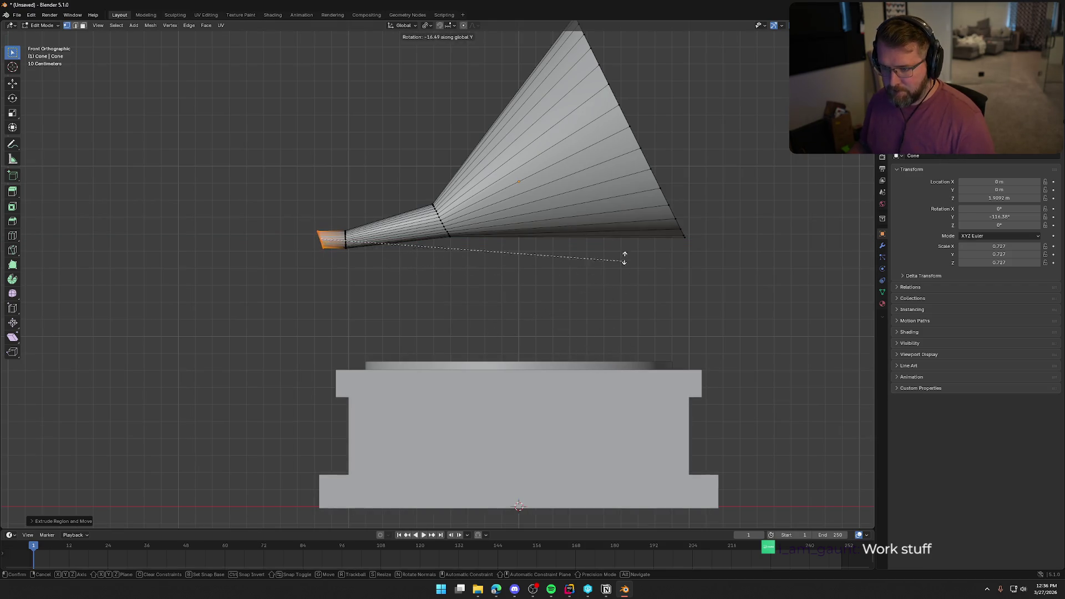
{"action": "left_click", "coordinate": [550, 67]}
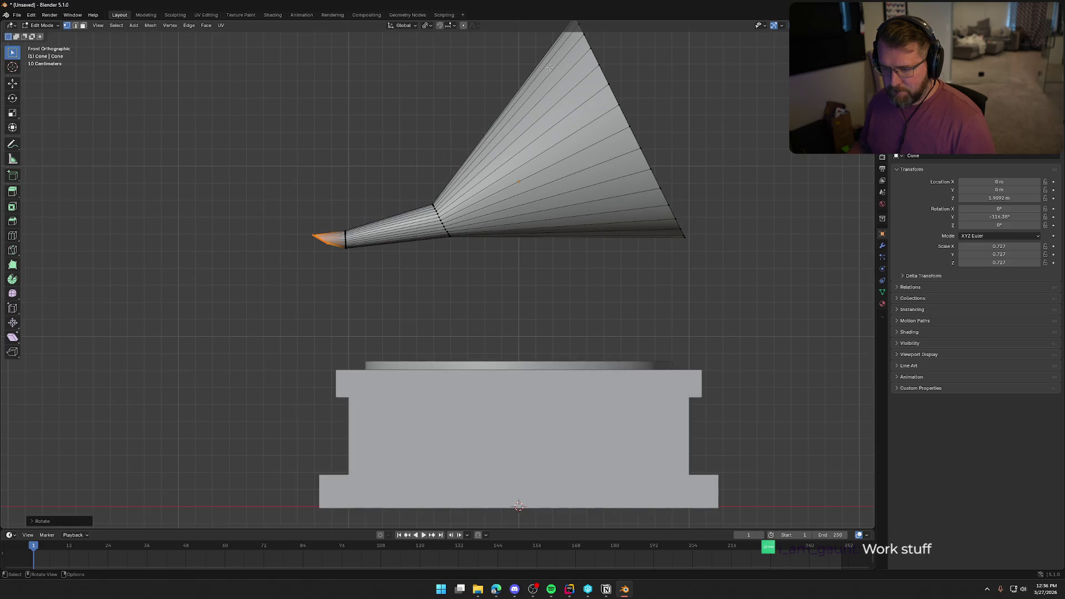
Reposition the arm tip and re-angle it about Y until it points downward.
{"action": "key", "text": "g"}
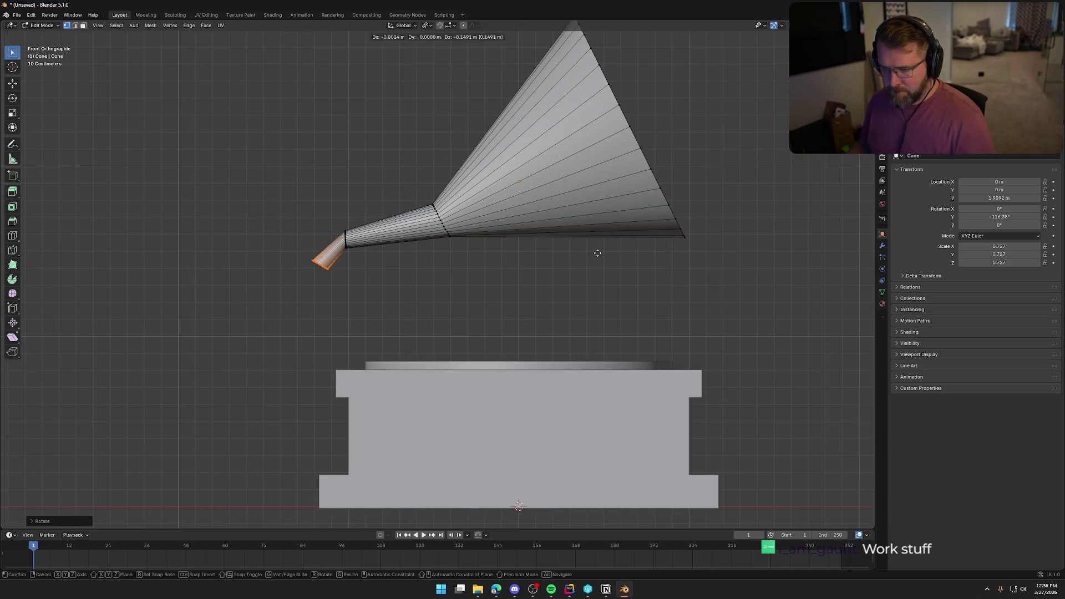
{"action": "left_click", "coordinate": [595, 253]}
{"action": "key", "text": "r"}
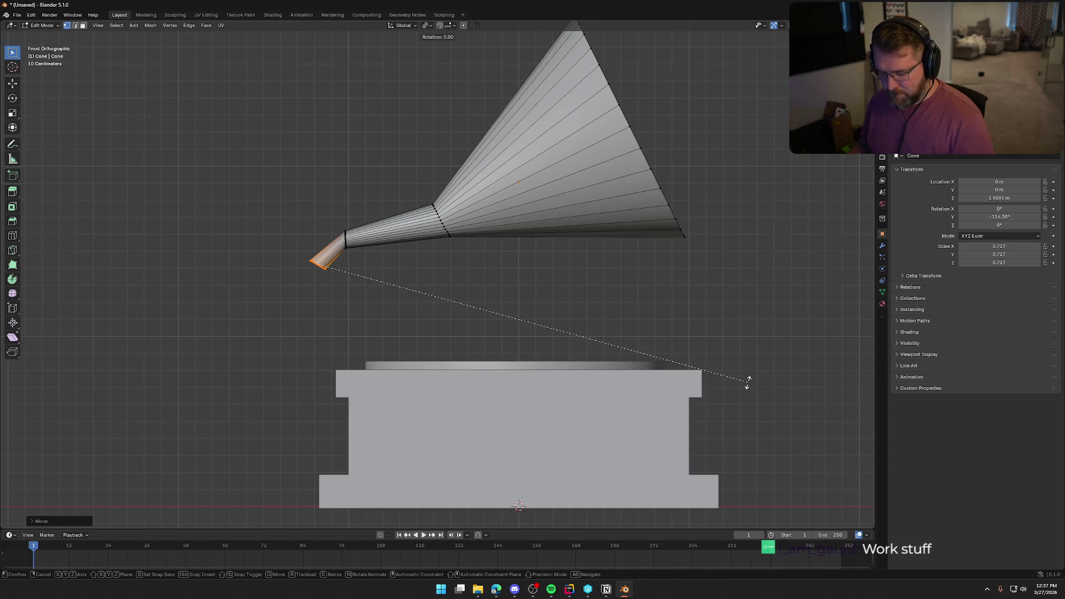
{"action": "key", "text": "y"}
{"action": "left_click", "coordinate": [707, 184]}
{"action": "key", "text": "g"}
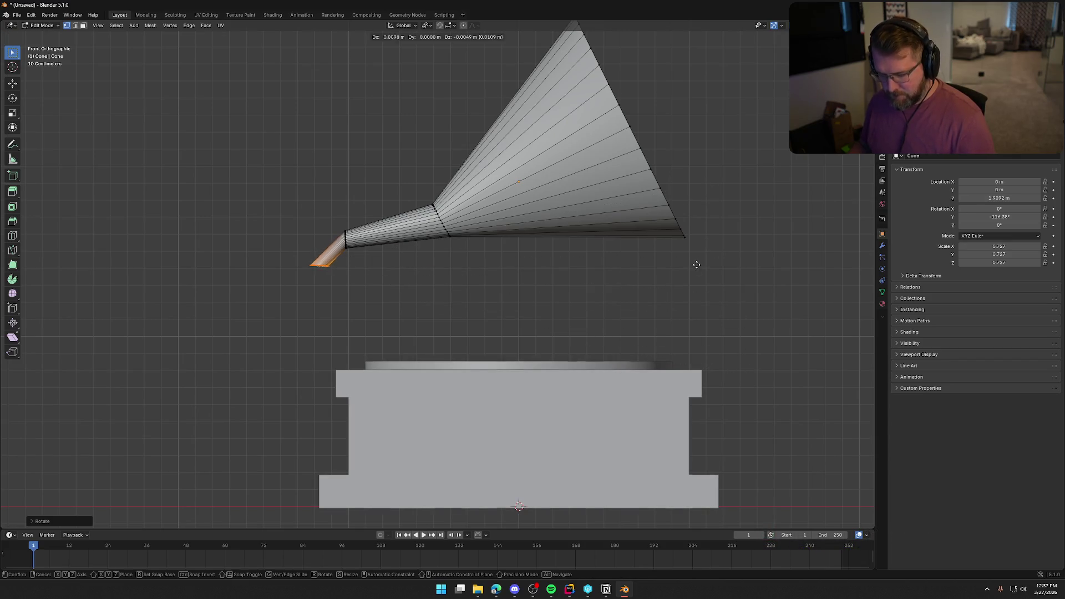
{"action": "left_click", "coordinate": [695, 249]}
{"action": "key", "text": "r"}
{"action": "key", "text": "y"}
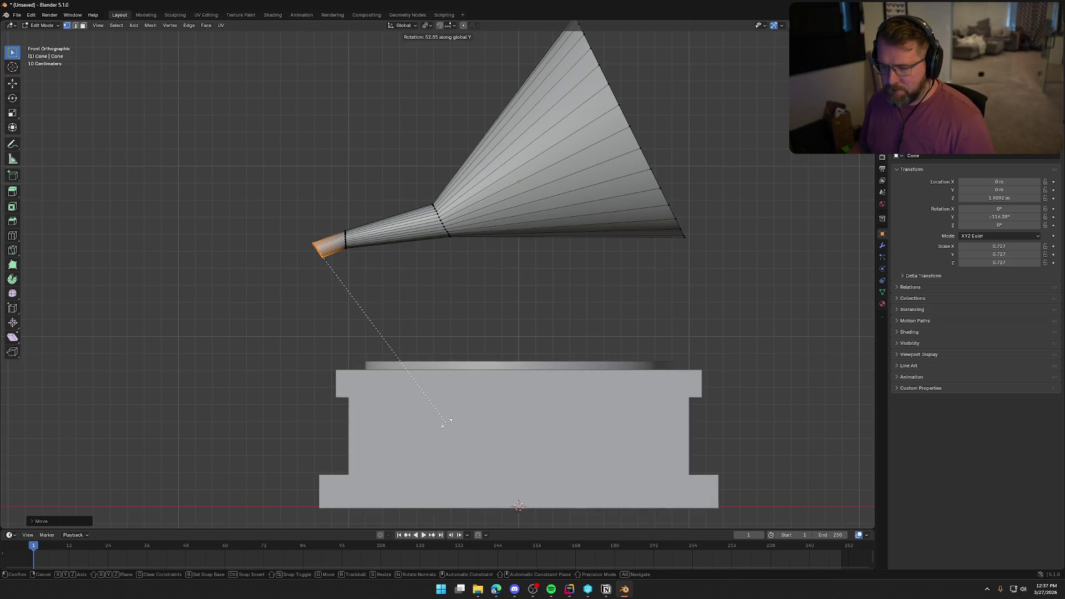
{"action": "left_click", "coordinate": [433, 426]}
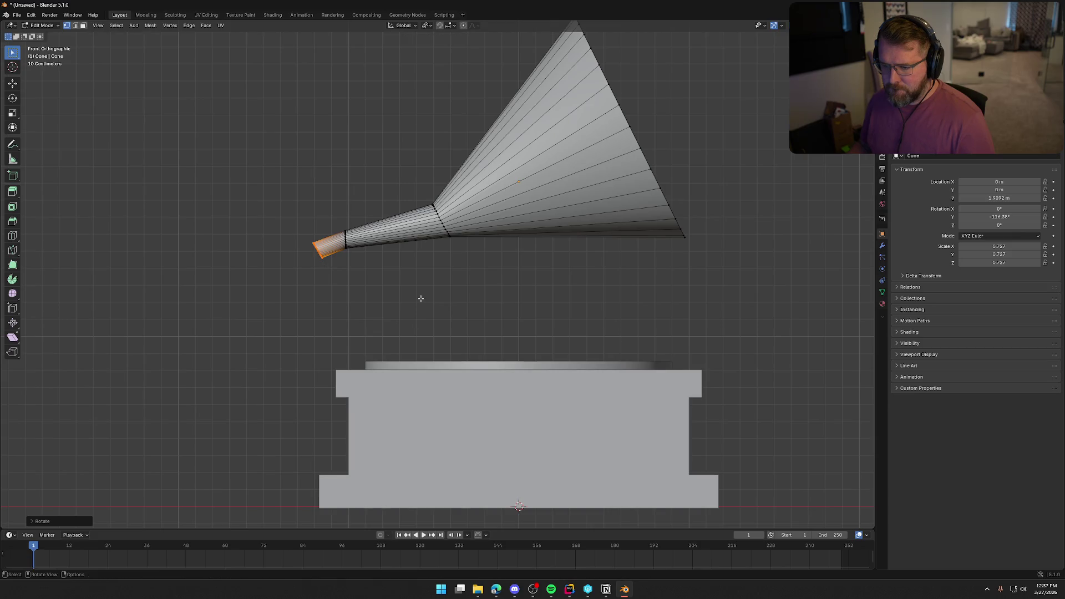
Extrude another arm segment down and left, turning its tip toward vertical.
{"action": "key", "text": "e"}
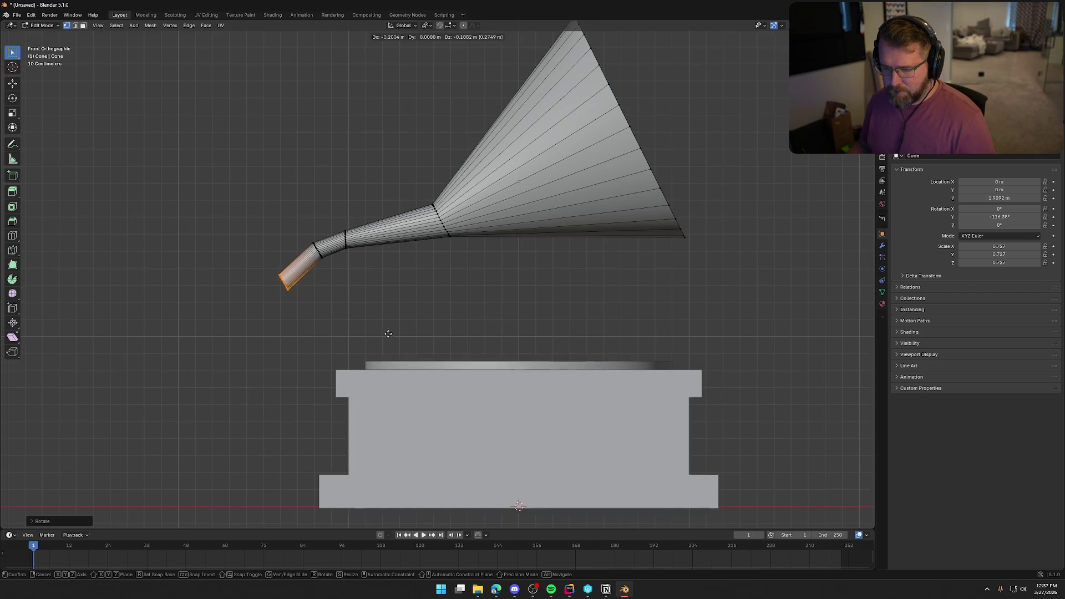
{"action": "left_click", "coordinate": [400, 343]}
{"action": "key", "text": "r"}
{"action": "key", "text": "y"}
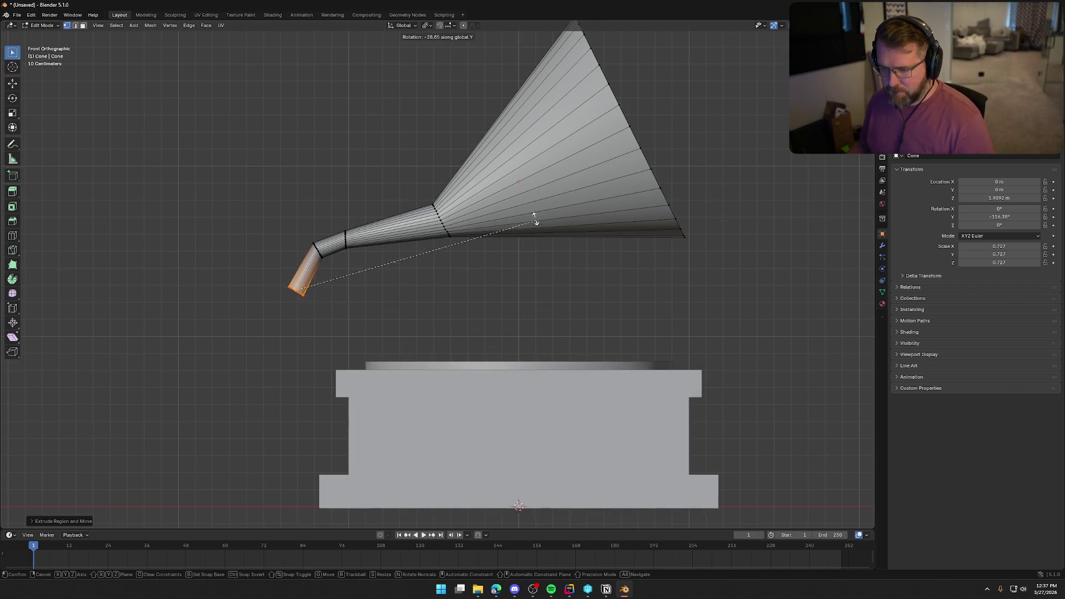
{"action": "left_click", "coordinate": [503, 136]}
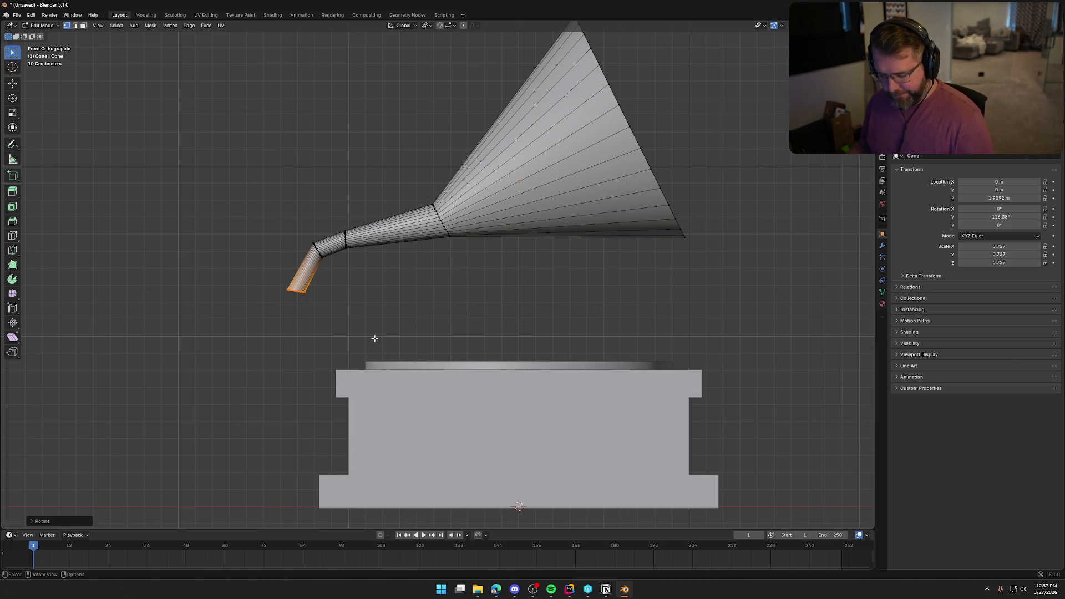
Extrude a vertical pipe down to the base top, level its end and nudge it into place.
{"action": "key", "text": "e"}
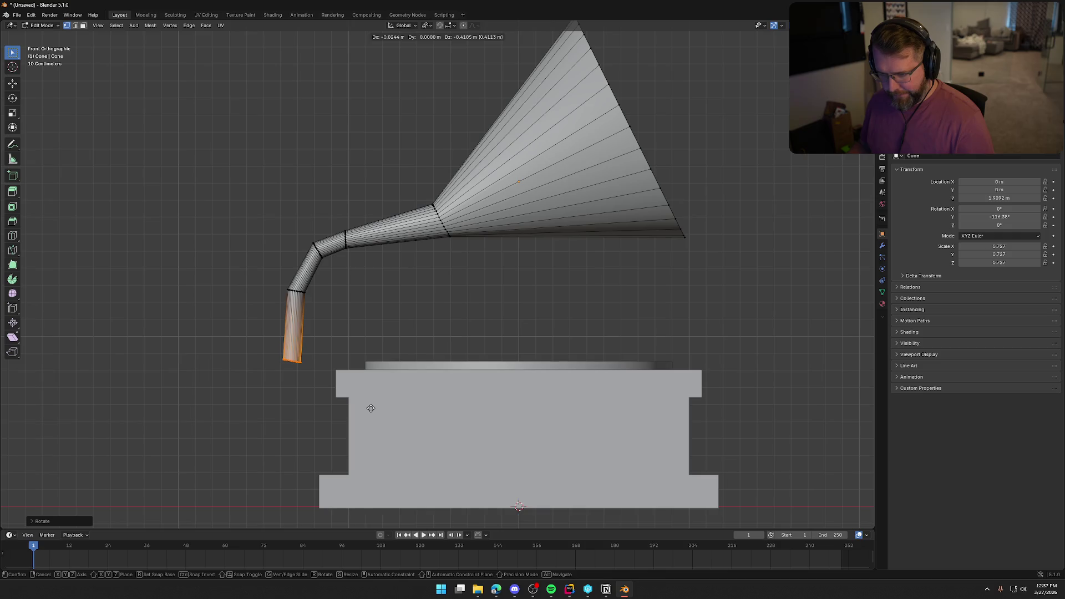
{"action": "left_click", "coordinate": [371, 417]}
{"action": "key", "text": "r"}
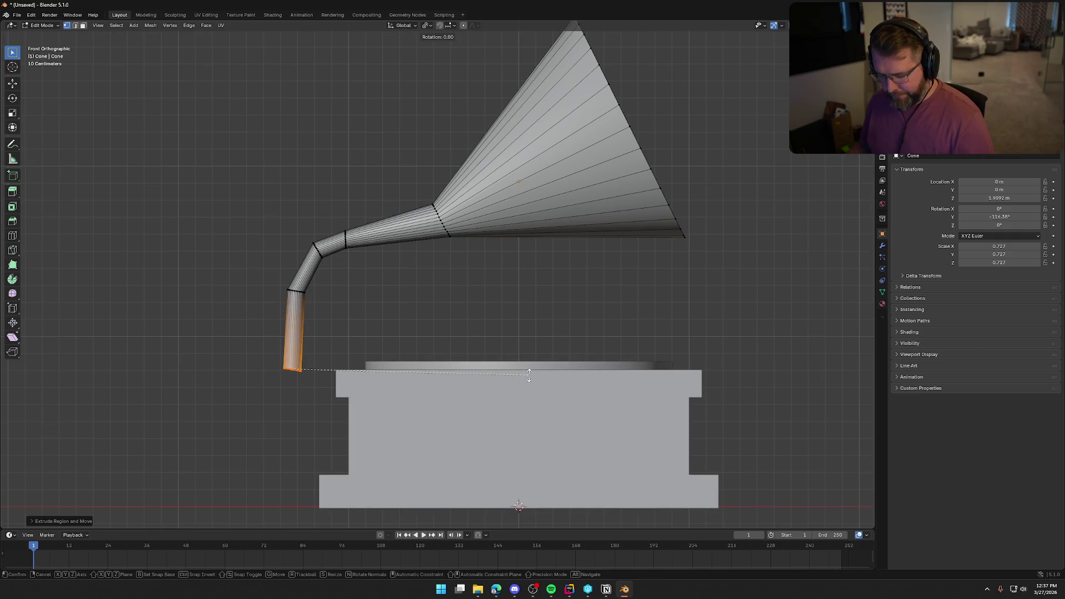
{"action": "left_click", "coordinate": [526, 322]}
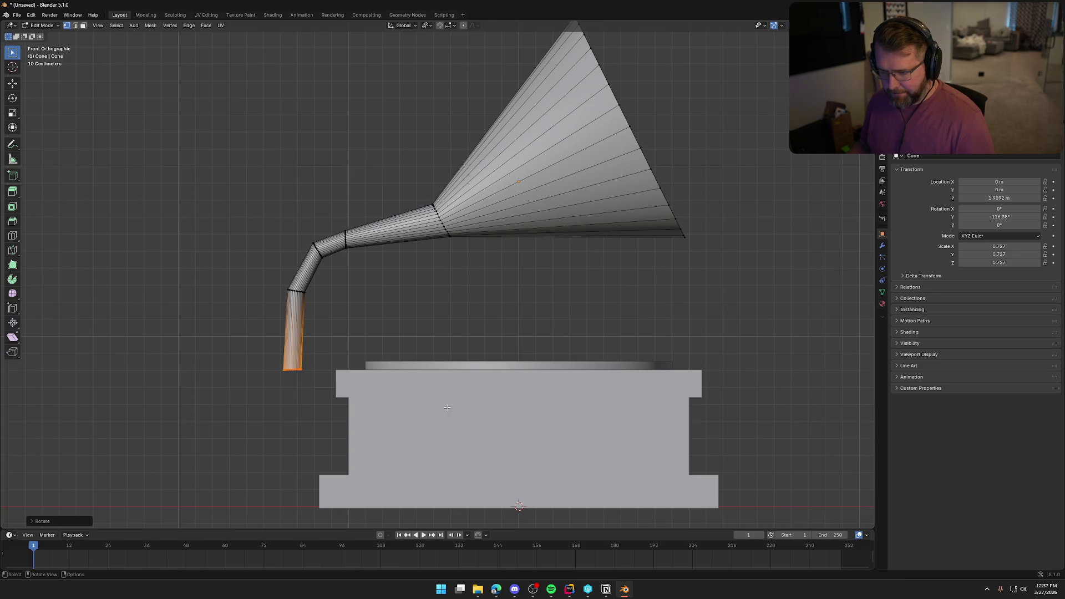
{"action": "key", "text": "g"}
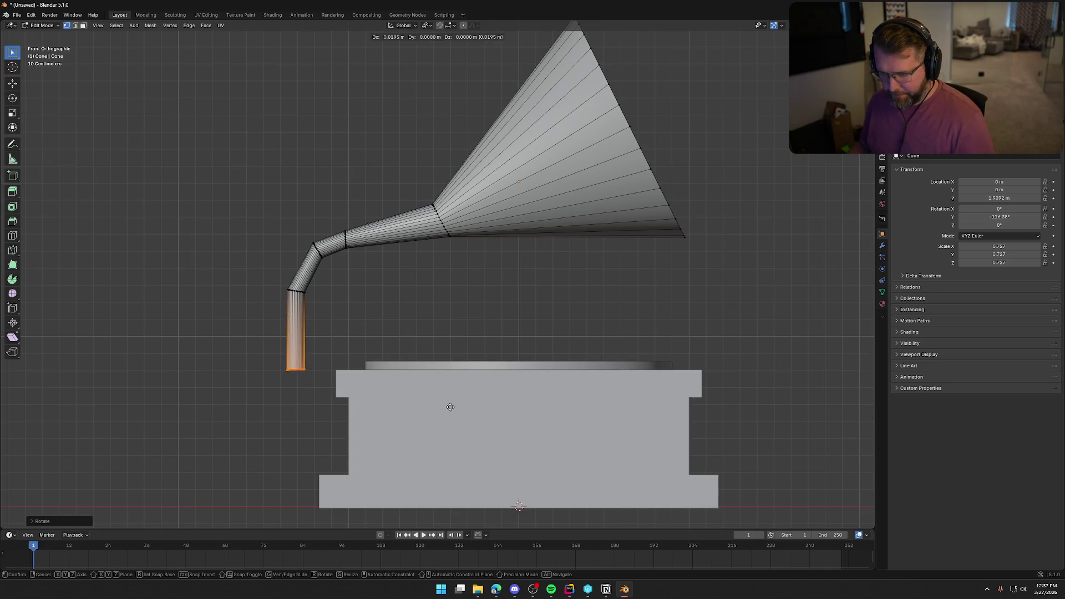
{"action": "left_click", "coordinate": [450, 406]}
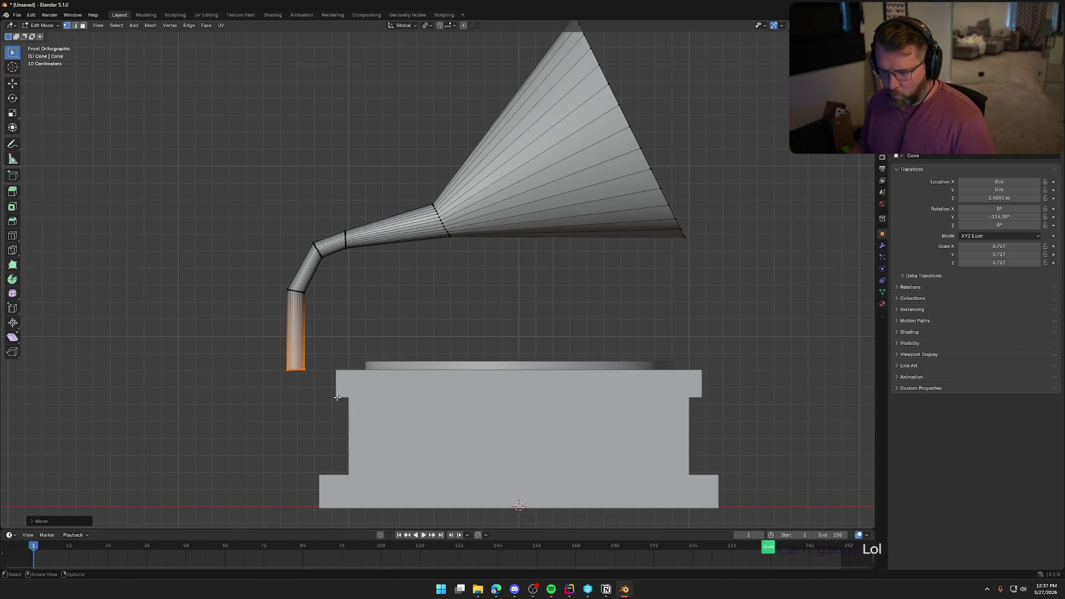
{"action": "mouse_move", "coordinate": [375, 301]}
{"action": "middle_mouse_down"}
{"action": "mouse_move", "coordinate": [482, 333]}
{"action": "mouse_move", "coordinate": [544, 326]}
{"action": "mouse_move", "coordinate": [420, 345]}
{"action": "mouse_move", "coordinate": [325, 314]}
{"action": "mouse_move", "coordinate": [299, 319]}
{"action": "mouse_move", "coordinate": [314, 333]}
{"action": "mouse_move", "coordinate": [445, 283]}
{"action": "middle_mouse_up"}
In X-ray, select the loops at the horn's narrow end and scale them up to widen the throat.
{"action": "key", "text": "Tab"}
{"action": "key", "text": "Tab"}
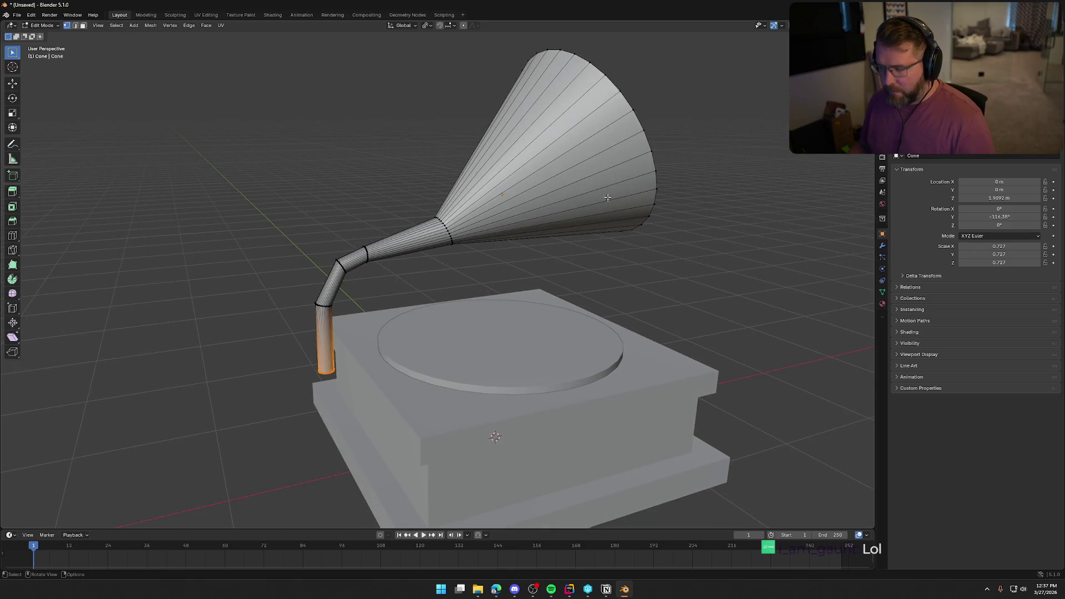
{"action": "key", "text": "alt+z"}
{"action": "left_click_drag", "start_coordinate": [426, 208], "coordinate": [491, 266]}
{"action": "key", "text": "s"}
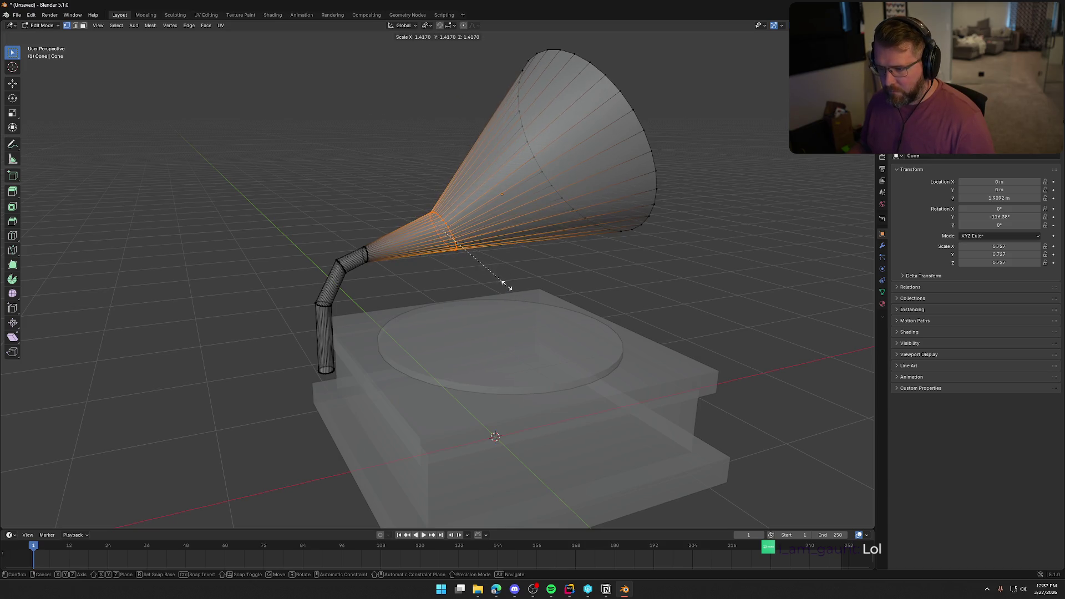
{"action": "left_click", "coordinate": [508, 285]}
In front view, move, rotate about Y and rescale the widened throat loops.
{"action": "key", "text": "KP_1"}
{"action": "key", "text": "alt+z"}
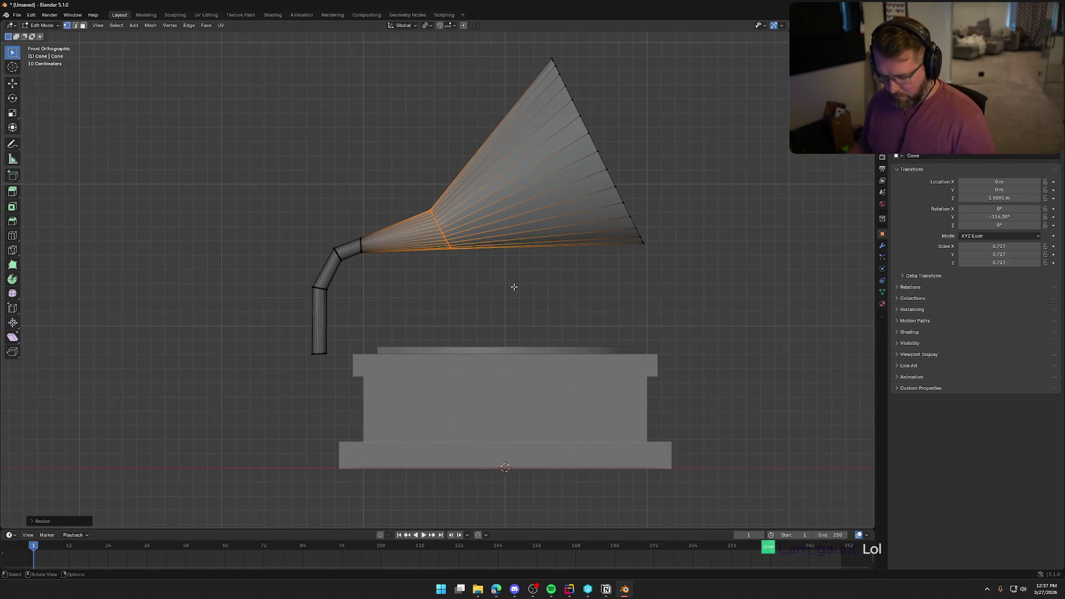
{"action": "key", "text": "g"}
{"action": "left_click", "coordinate": [499, 275]}
{"action": "key", "text": "r"}
{"action": "key", "text": "y"}
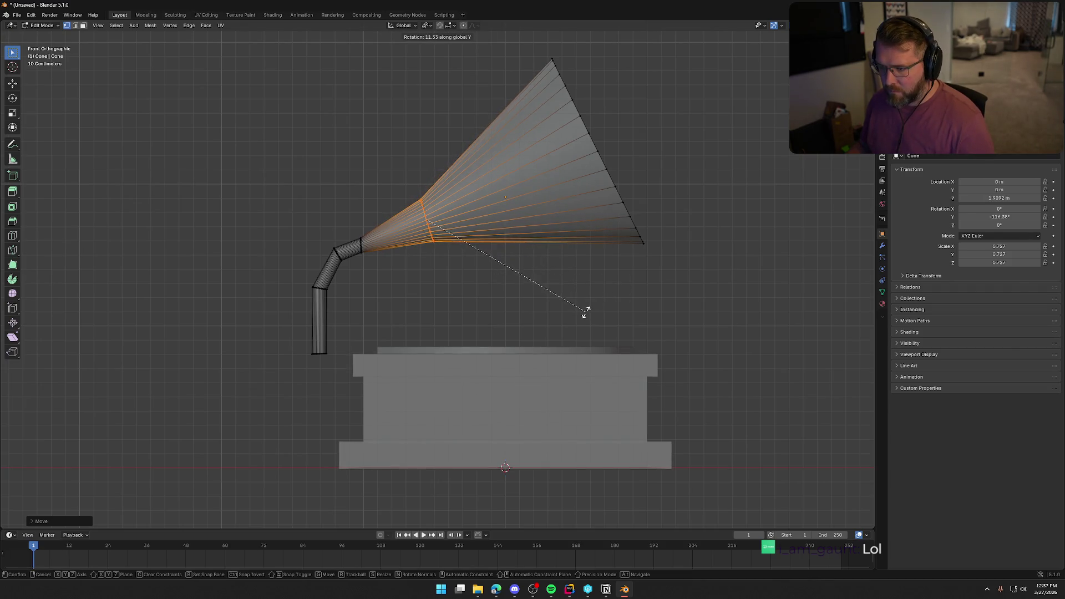
{"action": "left_click", "coordinate": [597, 298]}
{"action": "key", "text": "s"}
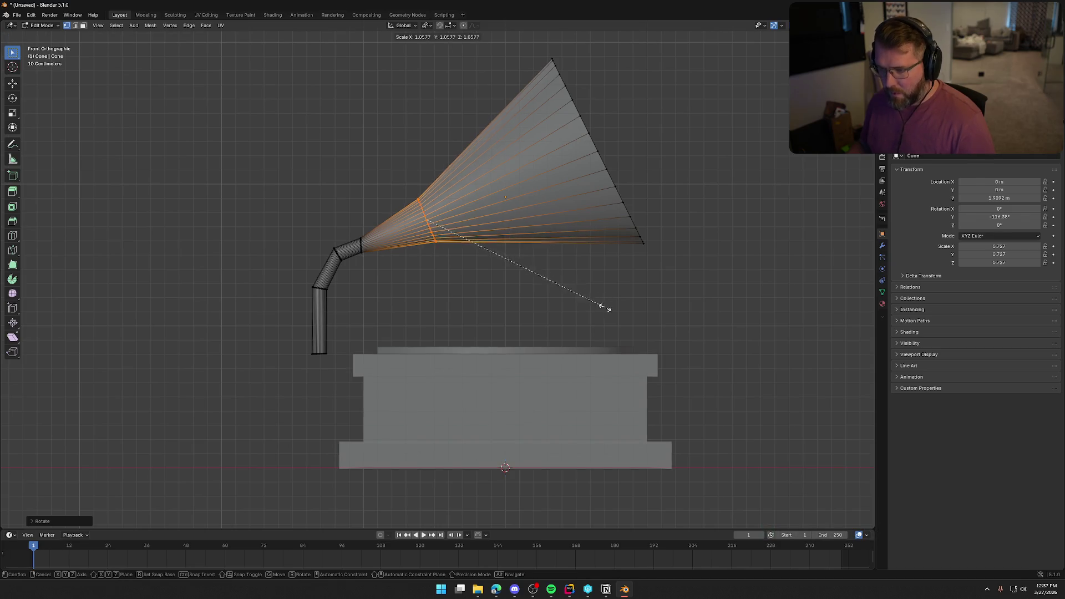
{"action": "left_click", "coordinate": [632, 335]}
{"action": "left_click", "coordinate": [564, 298]}
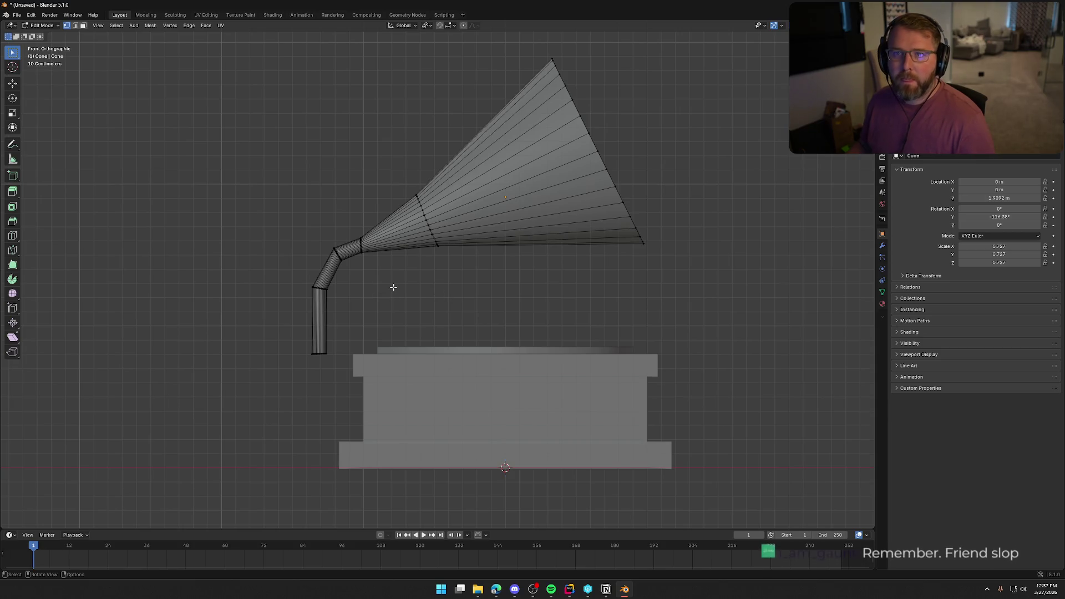
Move, rotate and resize the arm's elbow ring for a smoother curve.
{"action": "scroll", "coordinate": [459, 305], "scroll_direction": "up", "scroll_amount": 1}
{"action": "middle_click_drag", "start_coordinate": [459, 305], "coordinate": [462, 238], "text": "shift"}
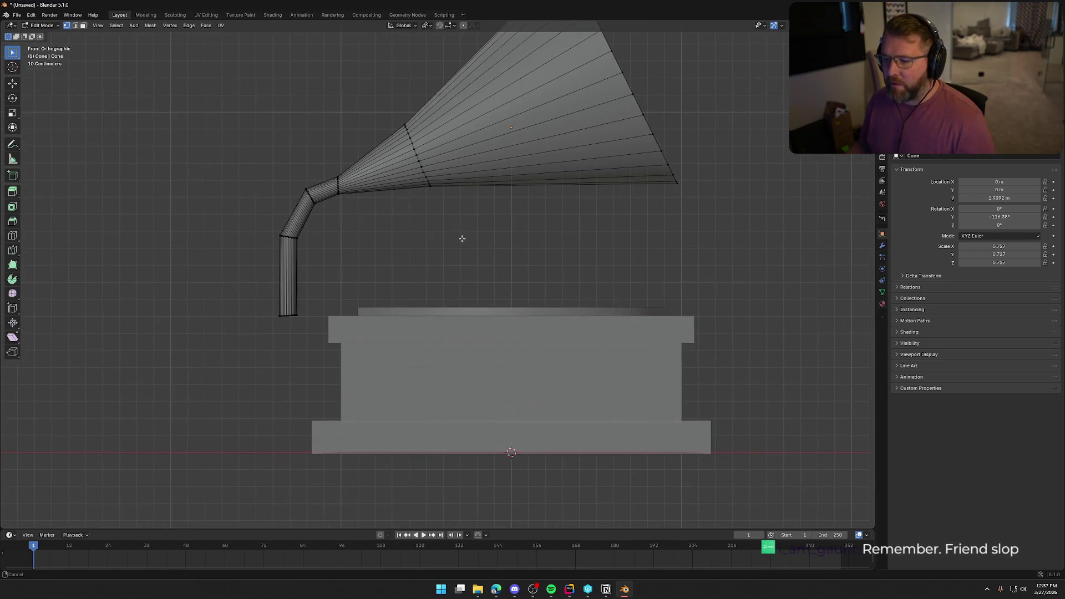
{"action": "left_click_drag", "start_coordinate": [301, 183], "coordinate": [319, 218]}
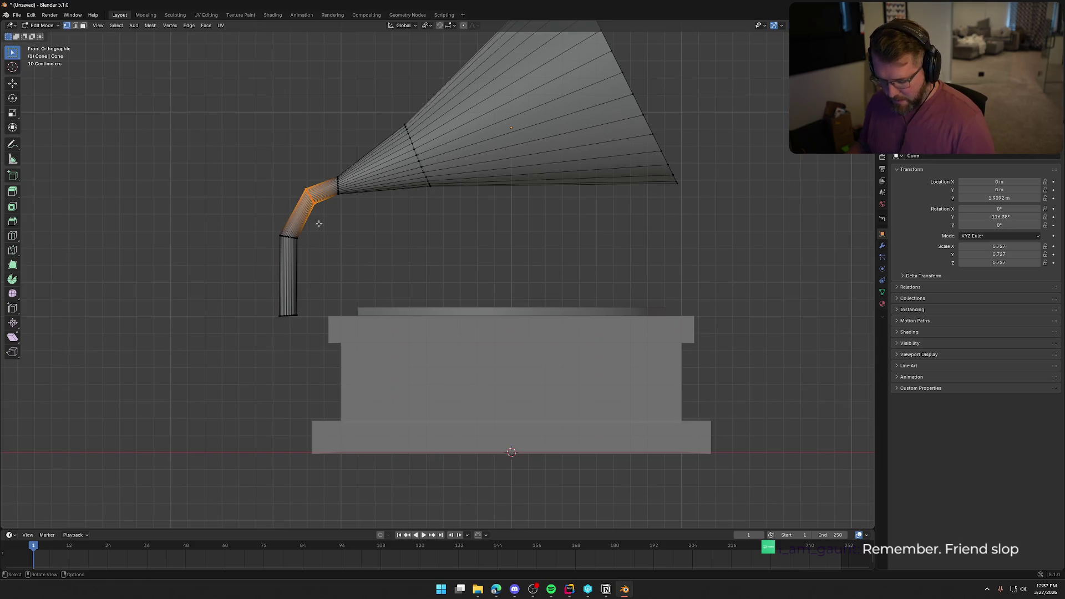
{"action": "key", "text": "g"}
{"action": "left_click", "coordinate": [313, 230]}
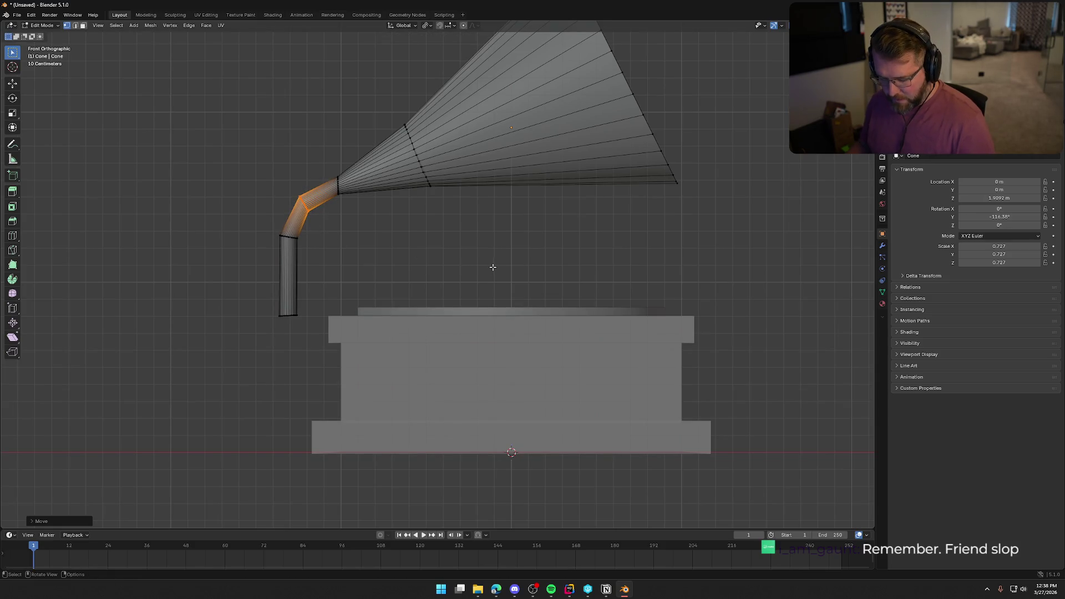
{"action": "key", "text": "r"}
{"action": "left_click", "coordinate": [502, 211]}
{"action": "key", "text": "s"}
{"action": "left_click", "coordinate": [464, 253]}
{"action": "left_click", "coordinate": [464, 253]}
Inspect the reshaped horn in perspective and return to Object Mode.
{"action": "mouse_move", "coordinate": [464, 254]}
{"action": "middle_mouse_down"}
{"action": "mouse_move", "coordinate": [442, 236]}
{"action": "mouse_move", "coordinate": [616, 242]}
{"action": "mouse_move", "coordinate": [425, 238]}
{"action": "mouse_move", "coordinate": [444, 242]}
{"action": "middle_mouse_up"}
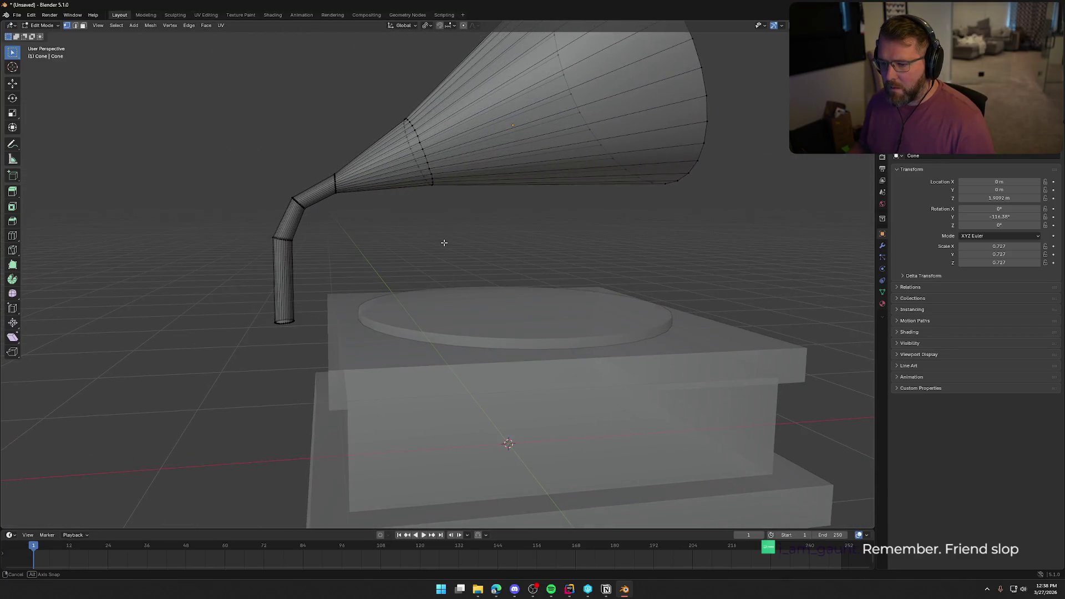
{"action": "scroll", "coordinate": [447, 243], "scroll_direction": "down", "scroll_amount": 4}
{"action": "scroll", "coordinate": [438, 258], "scroll_direction": "up", "scroll_amount": 1}
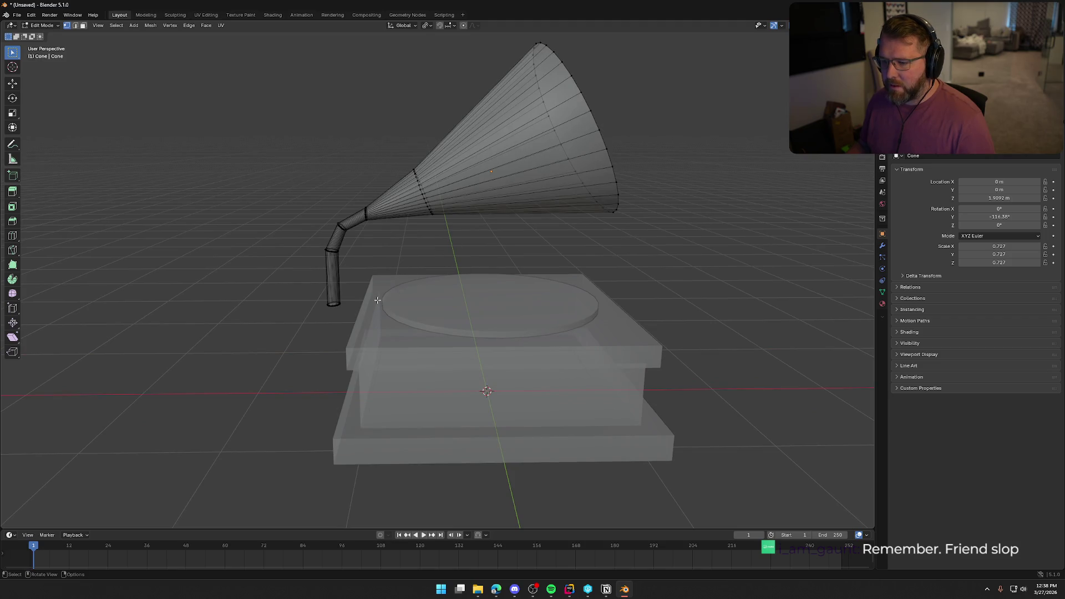
{"action": "key", "text": "Tab"}
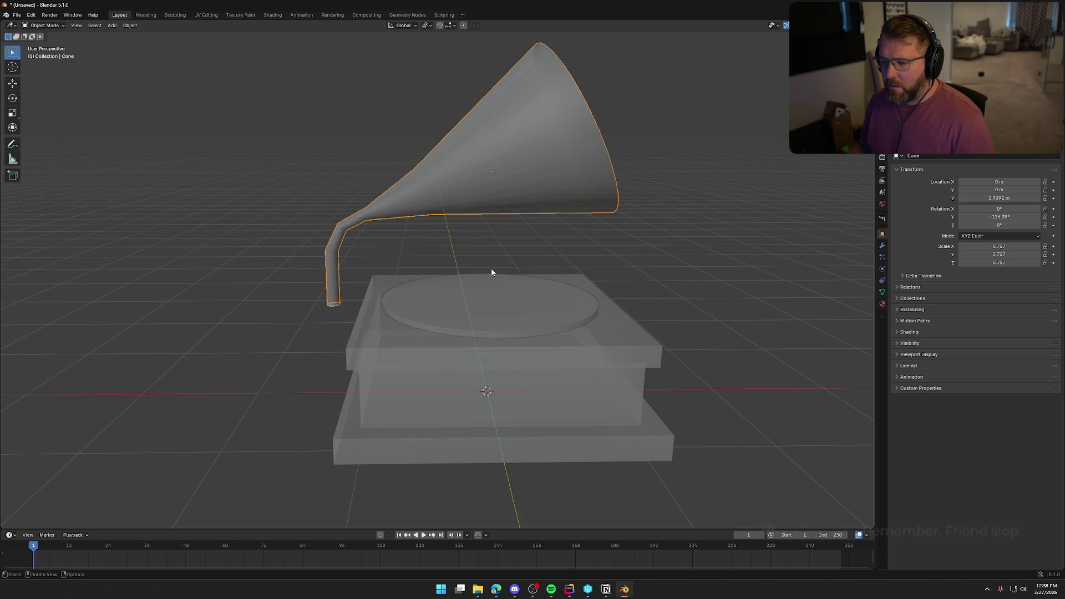
Slide the horn slightly along the X axis.
{"action": "key", "text": "g"}
{"action": "key", "text": "x"}
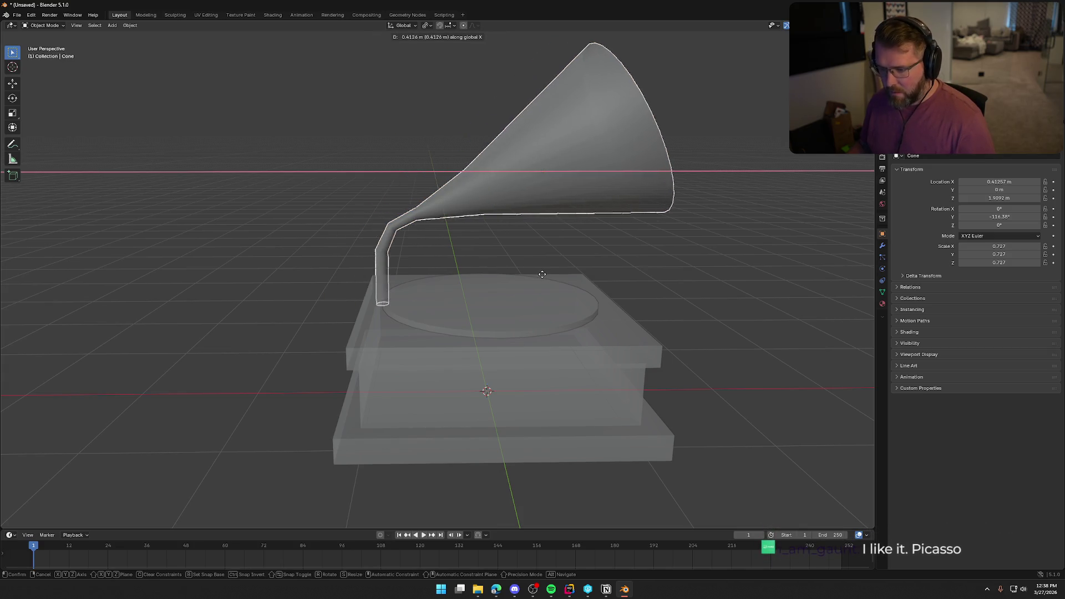
{"action": "left_click", "coordinate": [528, 288]}
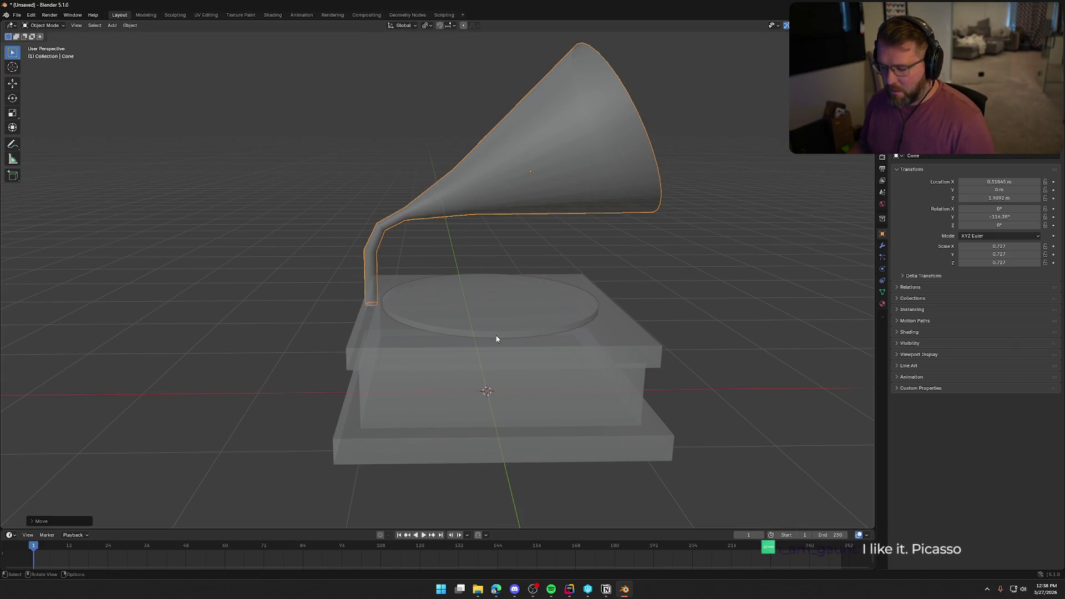
{"action": "mouse_move", "coordinate": [472, 280]}
{"action": "middle_mouse_down"}
{"action": "mouse_move", "coordinate": [575, 254]}
{"action": "mouse_move", "coordinate": [621, 281]}
{"action": "mouse_move", "coordinate": [697, 278]}
{"action": "mouse_move", "coordinate": [670, 302]}
{"action": "mouse_move", "coordinate": [532, 330]}
{"action": "mouse_move", "coordinate": [666, 310]}
{"action": "middle_mouse_up"}
{"action": "scroll", "coordinate": [430, 273], "scroll_direction": "up", "scroll_amount": 7}
{"action": "middle_click_drag", "start_coordinate": [421, 204], "coordinate": [433, 231]}
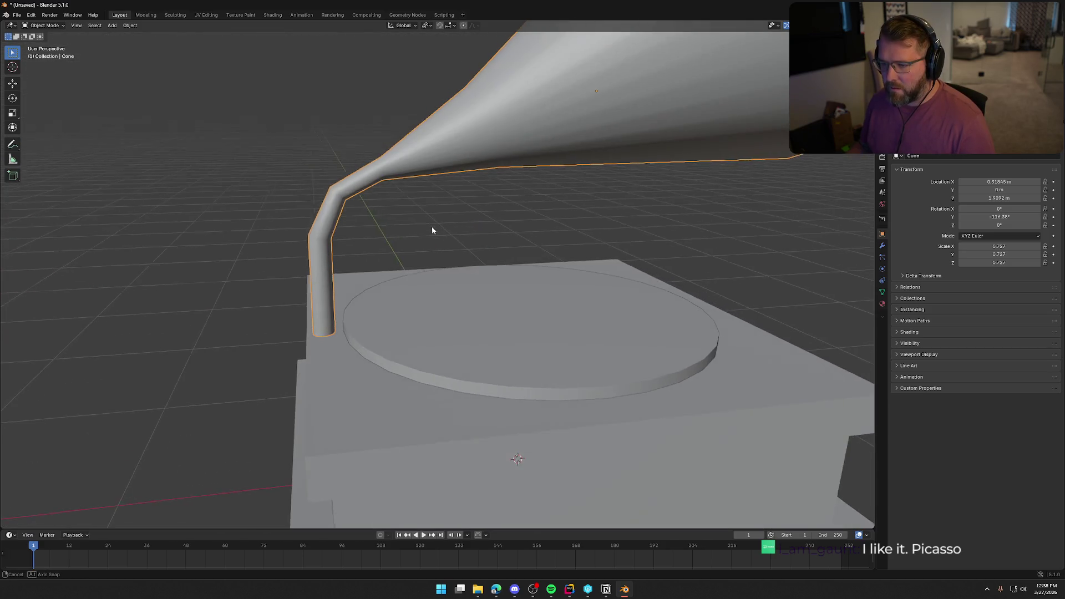
In X-ray Edit Mode, enlarge the elbow ring and the ring where the arm meets the horn.
{"action": "key", "text": "Tab"}
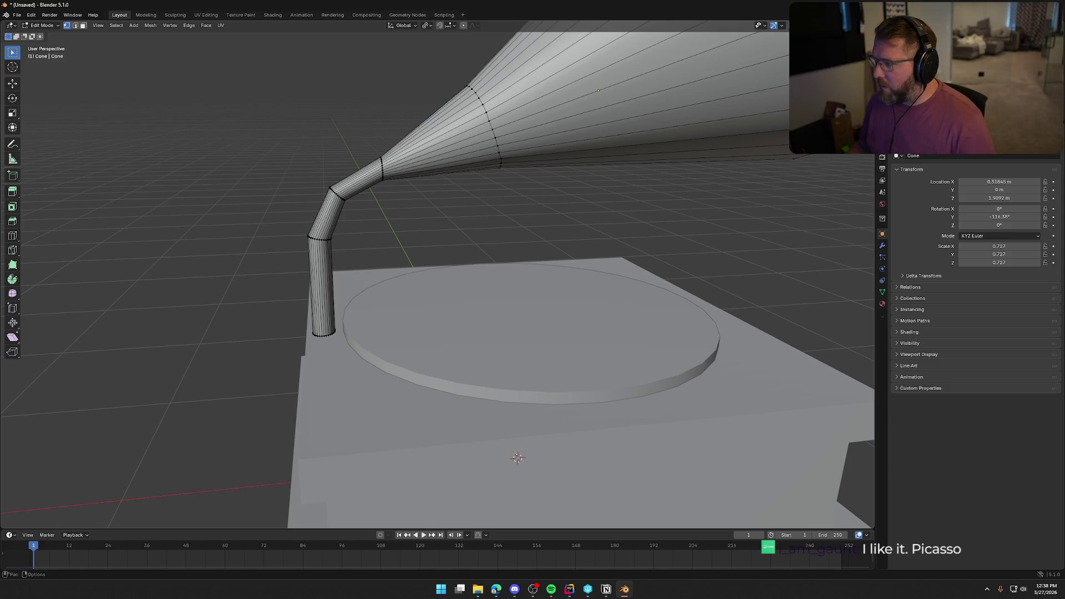
{"action": "key", "text": "alt+z"}
{"action": "mouse_move", "coordinate": [312, 178]}
{"action": "left_mouse_down"}
{"action": "mouse_move", "coordinate": [363, 211]}
{"action": "mouse_move", "coordinate": [371, 144]}
{"action": "left_mouse_up"}
{"action": "key", "text": "s"}
{"action": "left_click", "coordinate": [395, 243]}
{"action": "key", "text": "s"}
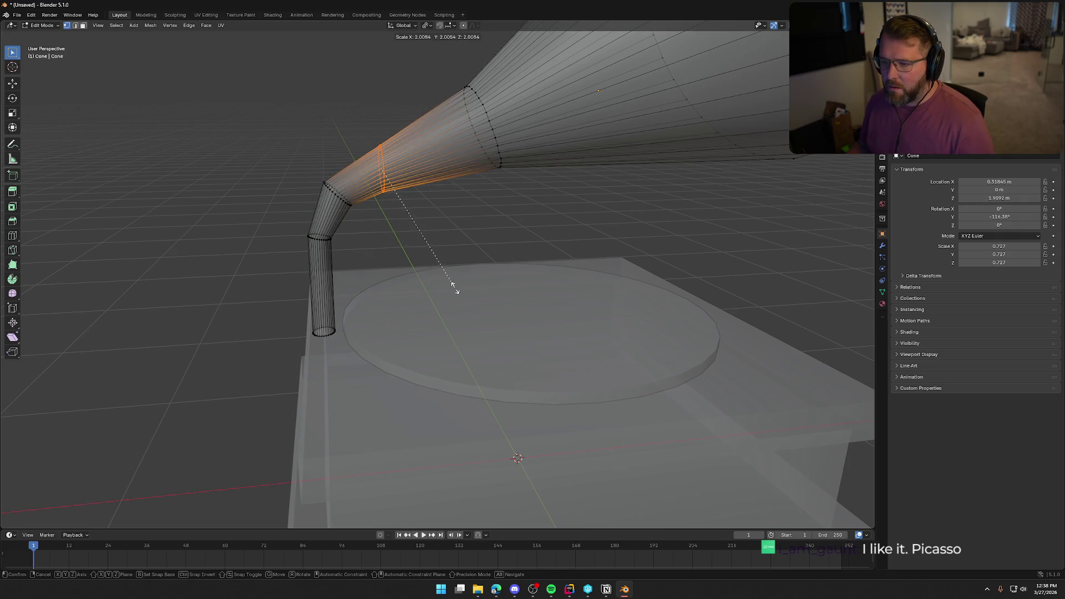
{"action": "left_click", "coordinate": [461, 300]}
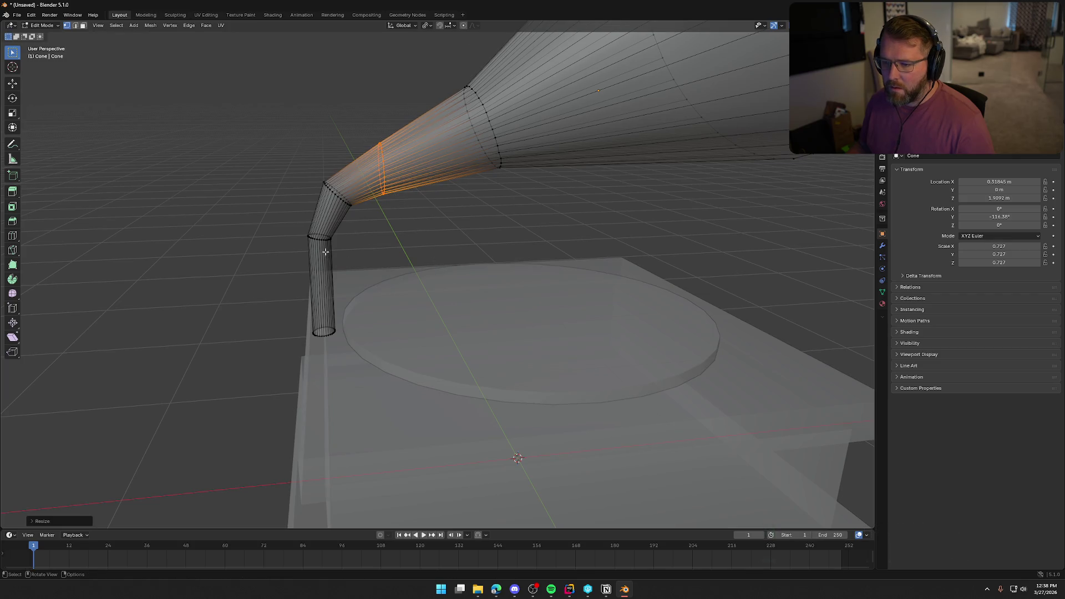
Enlarge the vertical tube's top and bottom rings, then leave Edit Mode.
{"action": "left_click_drag", "start_coordinate": [358, 228], "coordinate": [302, 259]}
{"action": "key", "text": "s"}
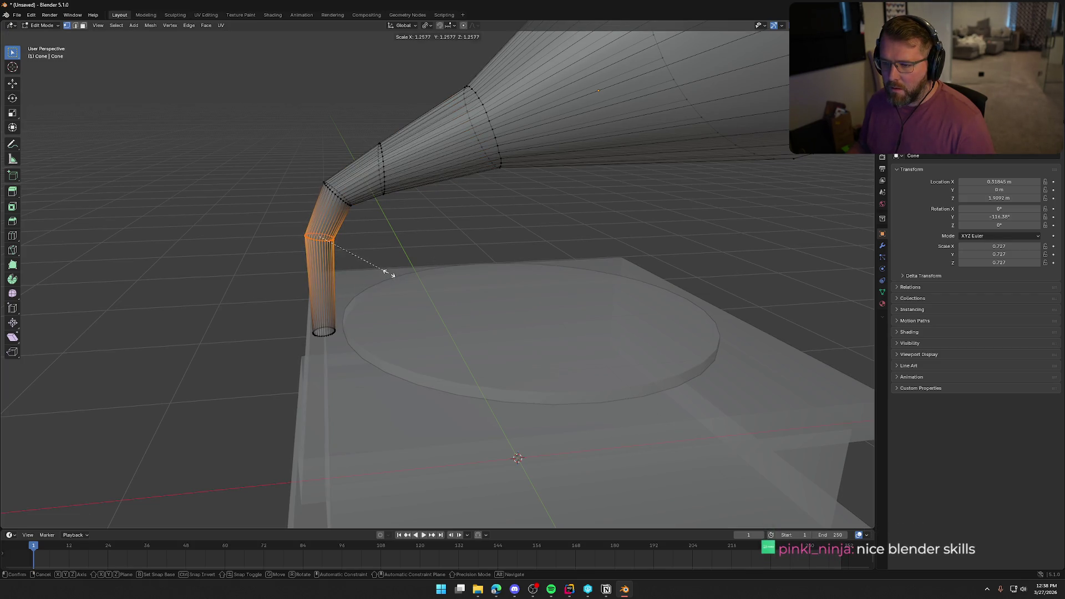
{"action": "left_click", "coordinate": [391, 273]}
{"action": "left_click_drag", "start_coordinate": [346, 316], "coordinate": [302, 346]}
{"action": "key", "text": "s"}
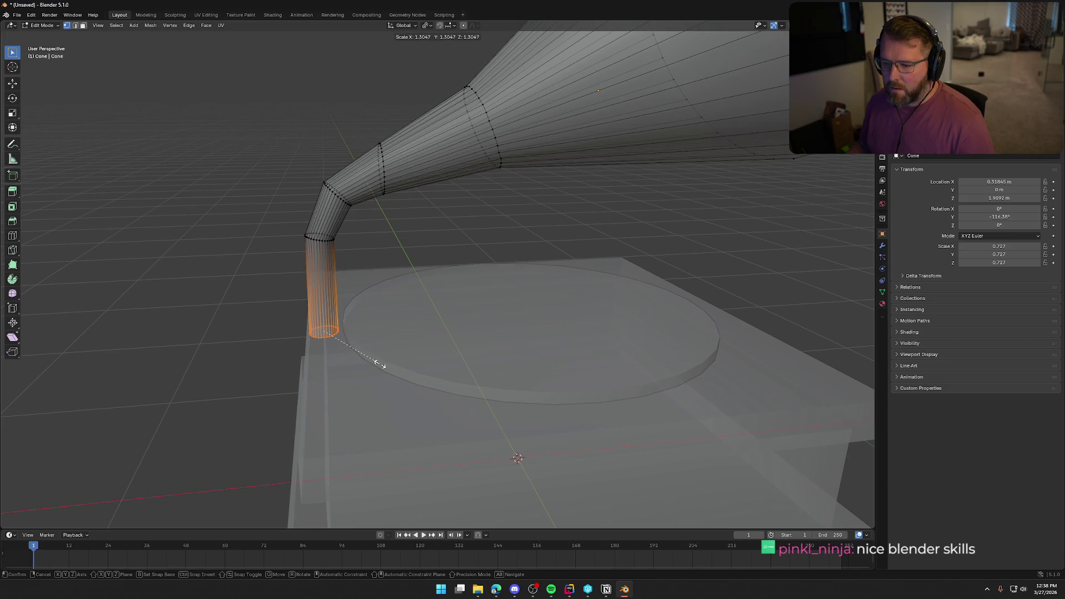
{"action": "left_click", "coordinate": [381, 365]}
{"action": "left_click", "coordinate": [228, 264]}
{"action": "key", "text": "Tab"}
{"action": "scroll", "coordinate": [229, 264], "scroll_direction": "down", "scroll_amount": 3}
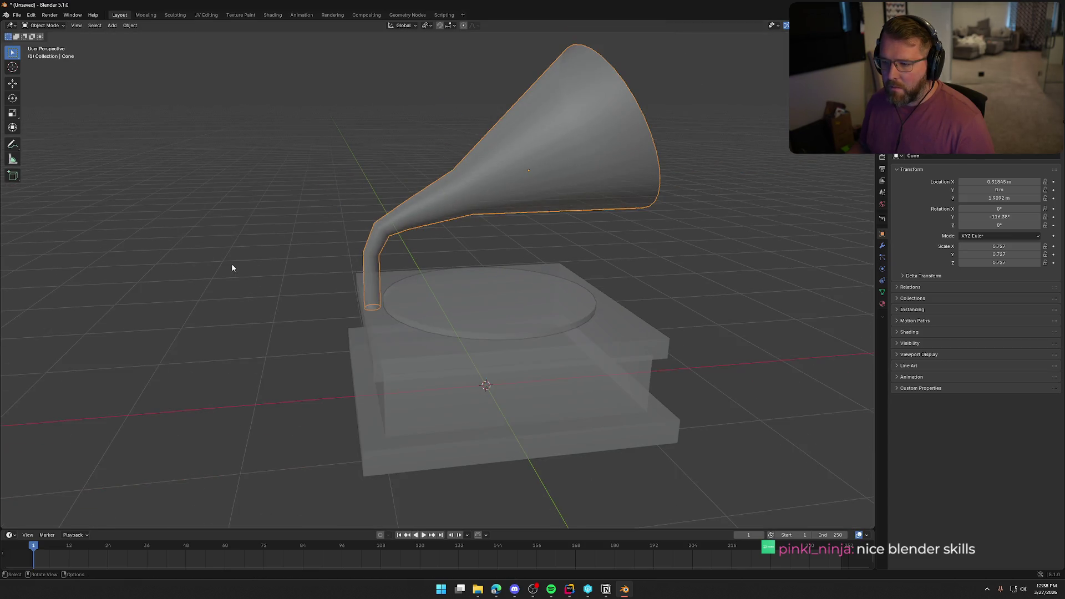
Select the horn's flared end in front view and tilt it about the Y axis.
{"action": "key", "text": "alt+z"}
{"action": "mouse_move", "coordinate": [718, 241]}
{"action": "middle_mouse_down"}
{"action": "mouse_move", "coordinate": [659, 247]}
{"action": "mouse_move", "coordinate": [588, 236]}
{"action": "mouse_move", "coordinate": [578, 262]}
{"action": "mouse_move", "coordinate": [623, 264]}
{"action": "mouse_move", "coordinate": [647, 248]}
{"action": "mouse_move", "coordinate": [620, 255]}
{"action": "middle_mouse_up"}
{"action": "scroll", "coordinate": [583, 251], "scroll_direction": "down", "scroll_amount": 3}
{"action": "key", "text": "Tab"}
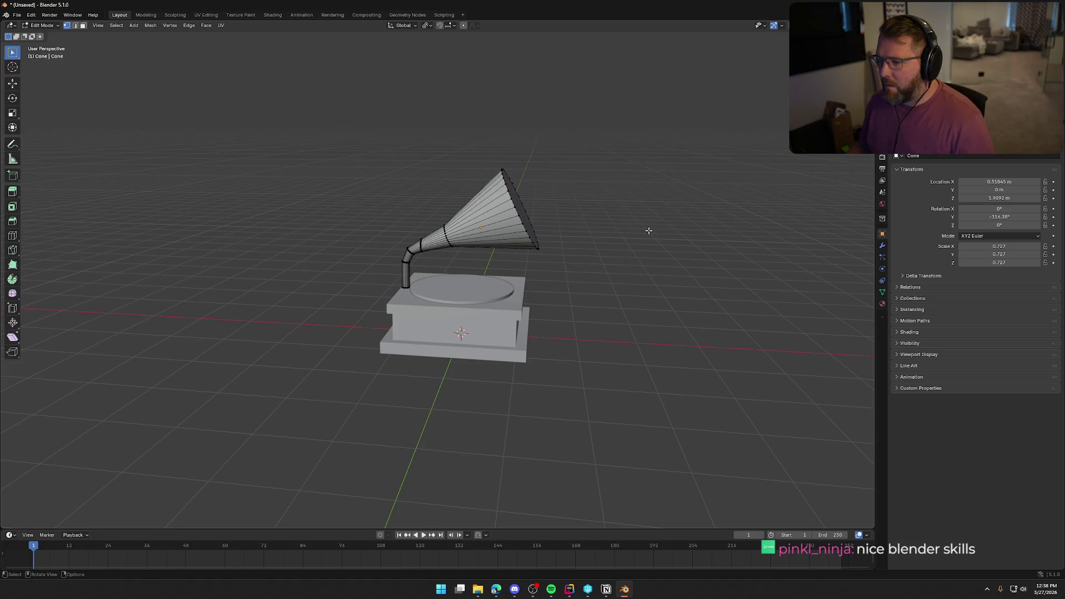
{"action": "left_click_drag", "start_coordinate": [495, 154], "coordinate": [583, 265]}
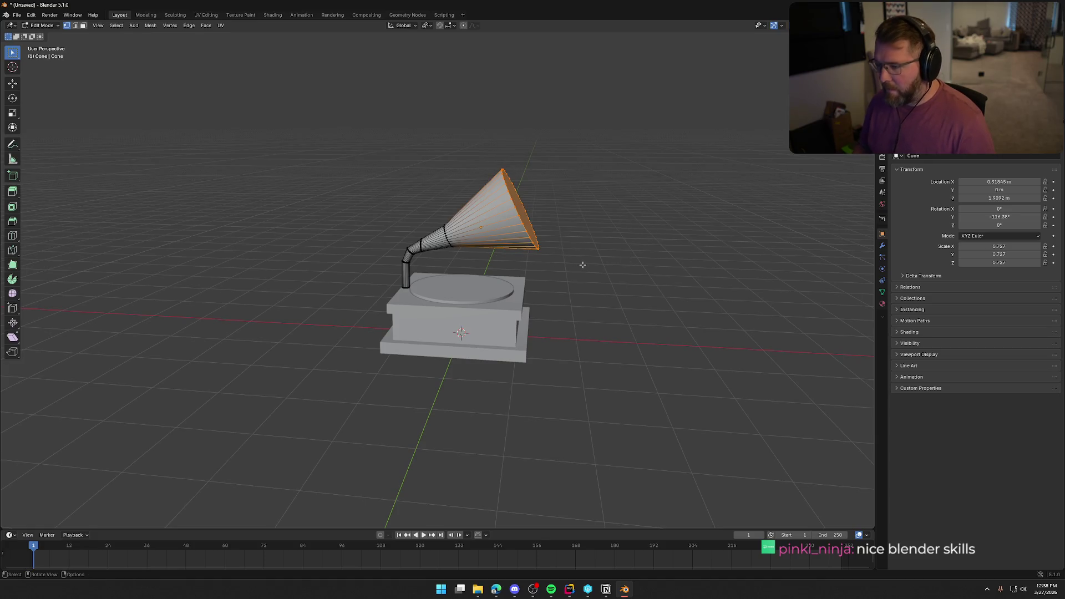
{"action": "key", "text": "KP_1"}
{"action": "left_click_drag", "start_coordinate": [490, 154], "coordinate": [587, 266]}
{"action": "key", "text": "r"}
{"action": "key", "text": "y"}
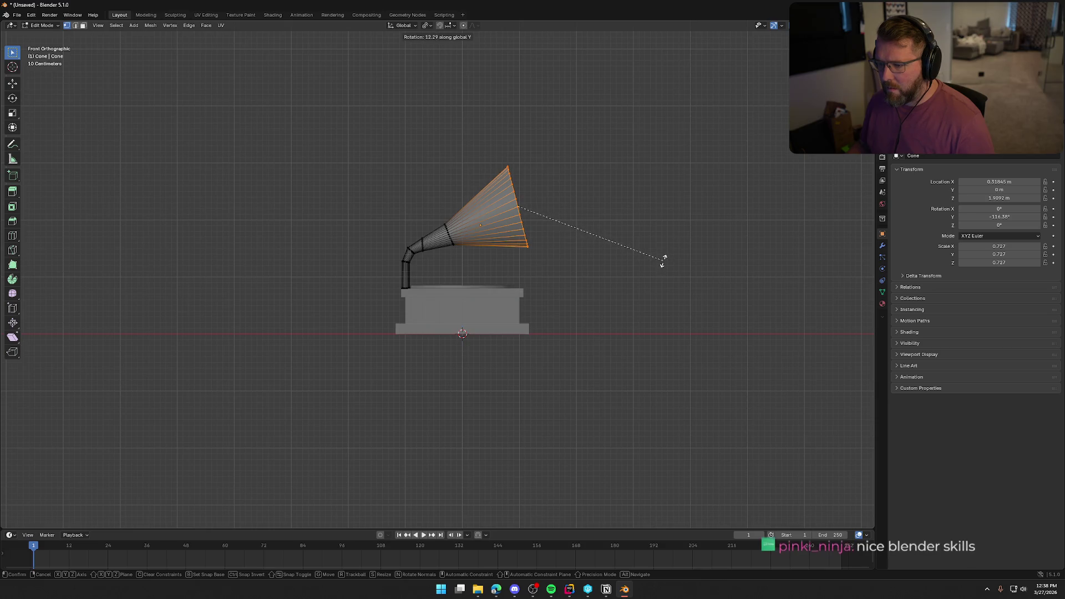
{"action": "left_click", "coordinate": [663, 261]}
Shift the flared end slightly and deselect it.
{"action": "key", "text": "g"}
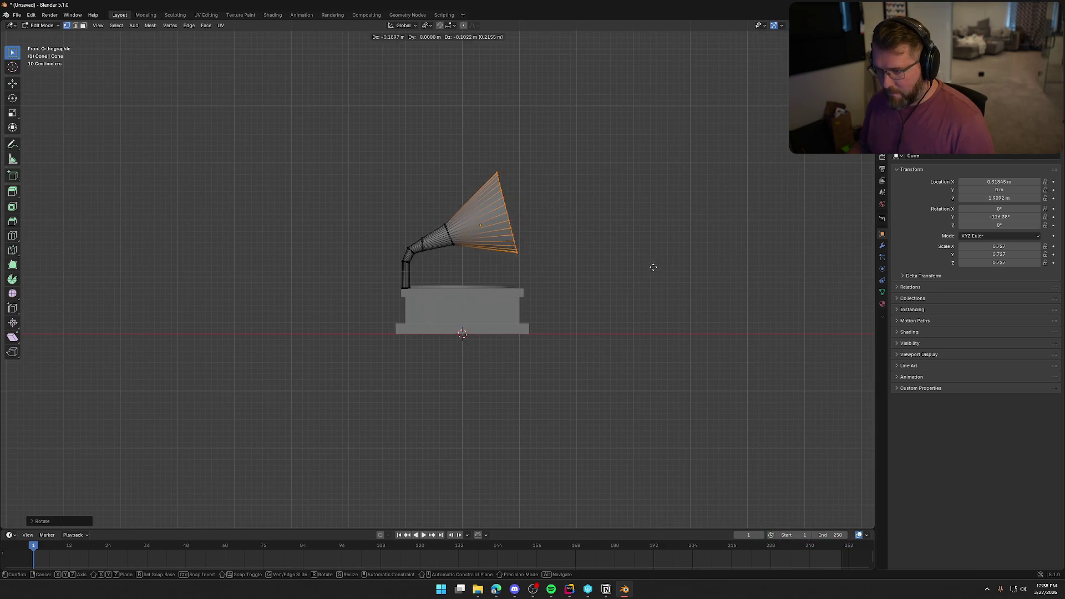
{"action": "left_click", "coordinate": [653, 266]}
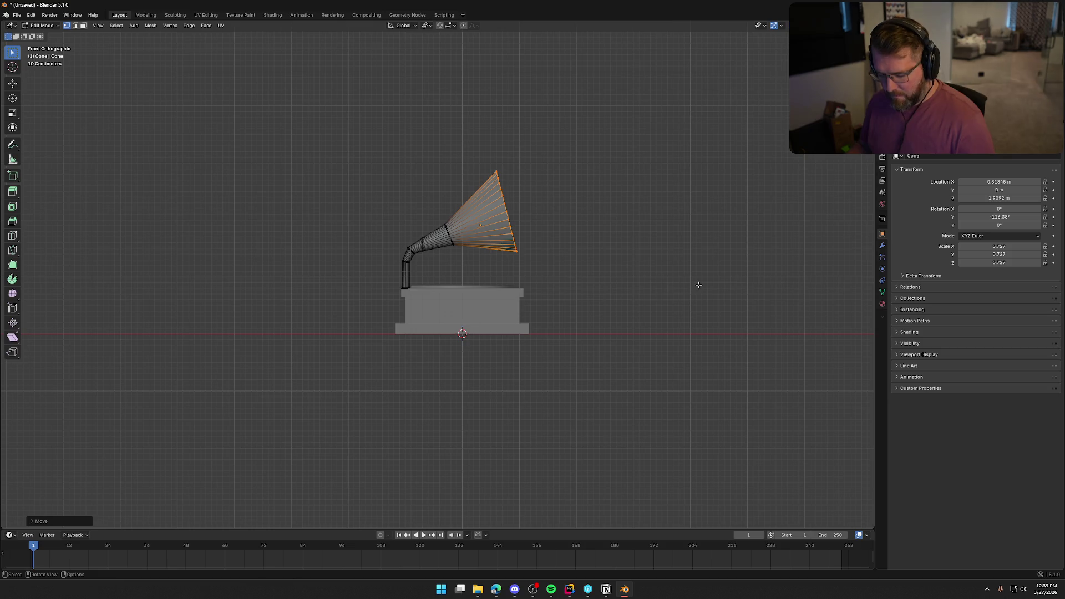
{"action": "key", "text": "r"}
{"action": "left_click", "coordinate": [656, 264]}
{"action": "left_click", "coordinate": [657, 265]}
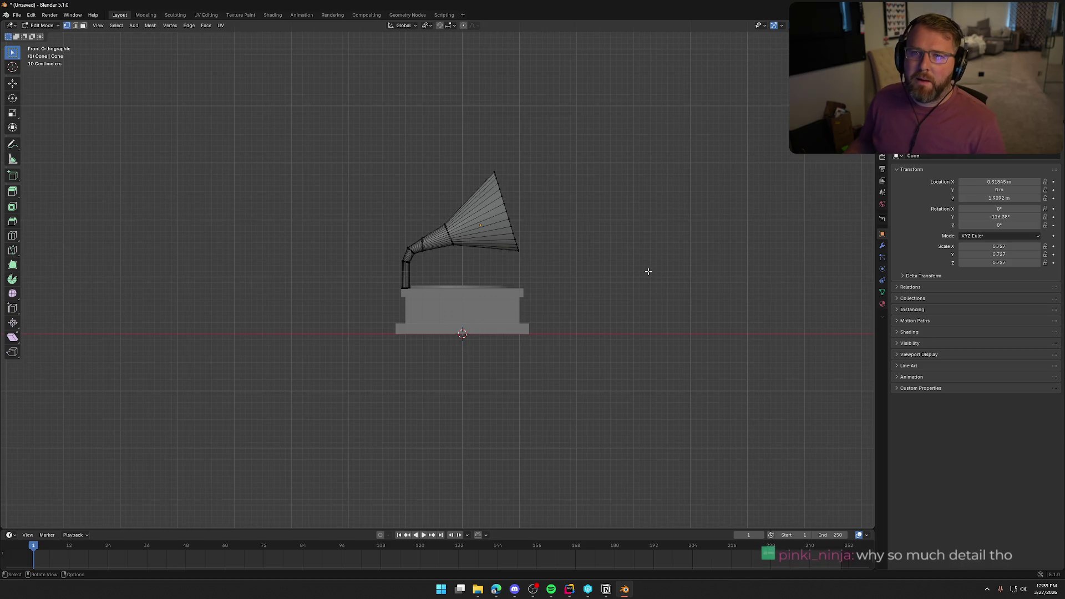
{"action": "scroll", "coordinate": [526, 261], "scroll_direction": "up", "scroll_amount": 3}
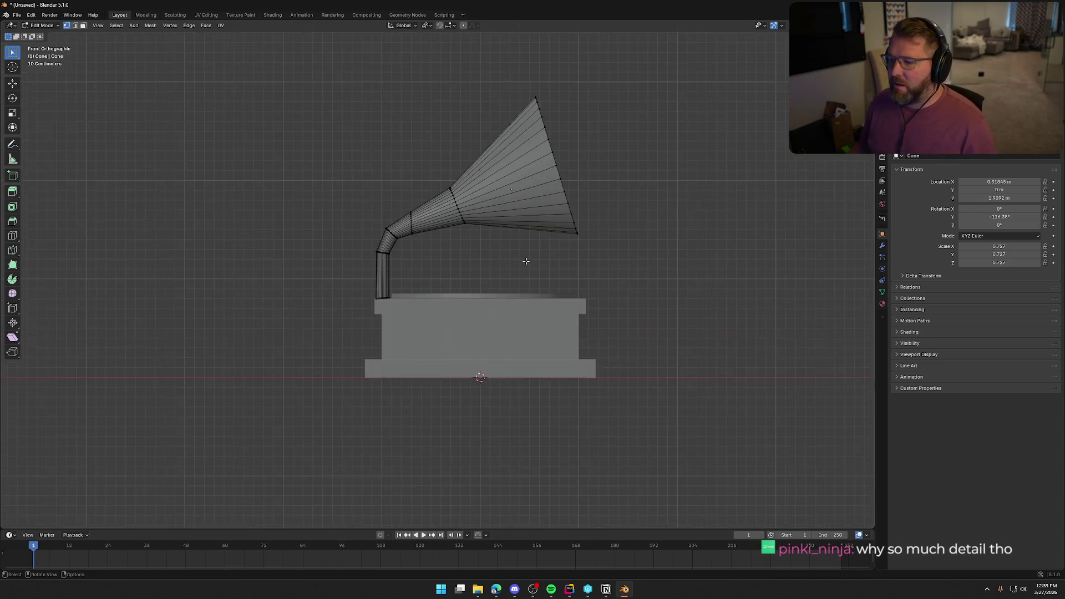
{"action": "middle_click_drag", "start_coordinate": [548, 248], "coordinate": [510, 308]}
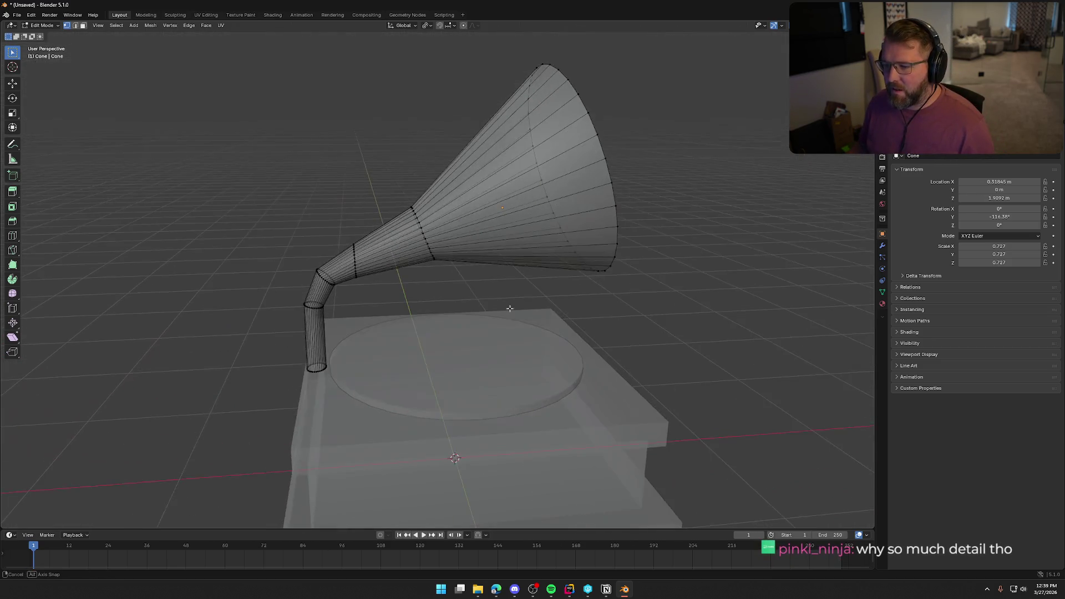
Select the edge loop at the horn's narrow ring and return to Object Mode.
{"action": "left_click", "coordinate": [425, 233], "text": "alt"}
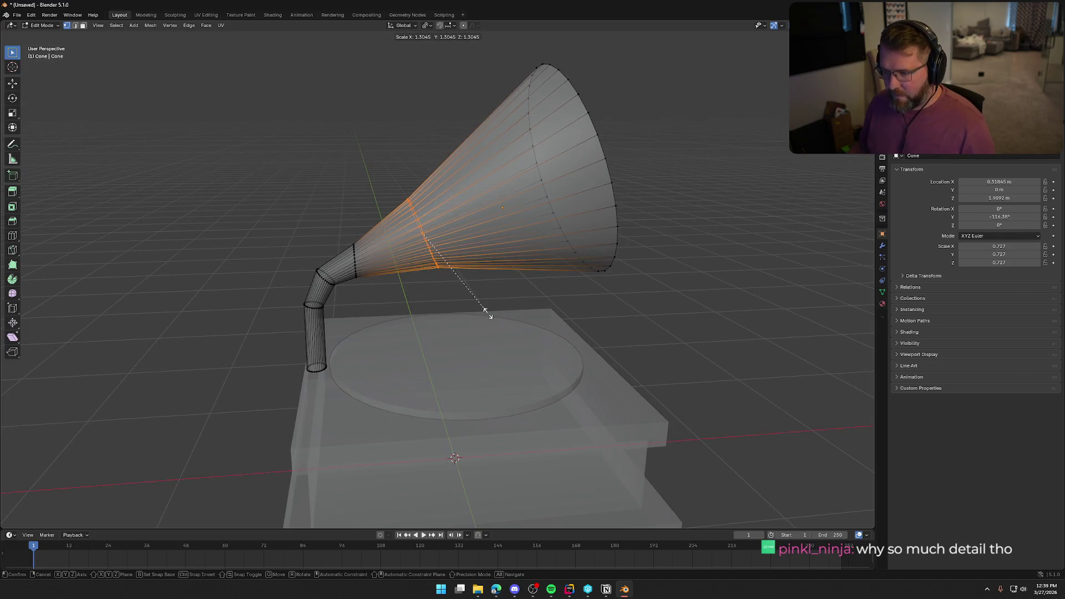
{"action": "key", "text": "Tab"}
{"action": "mouse_move", "coordinate": [555, 297]}
{"action": "middle_mouse_down"}
{"action": "mouse_move", "coordinate": [630, 292]}
{"action": "mouse_move", "coordinate": [605, 290]}
{"action": "mouse_move", "coordinate": [654, 266]}
{"action": "mouse_move", "coordinate": [641, 293]}
{"action": "mouse_move", "coordinate": [468, 274]}
{"action": "mouse_move", "coordinate": [592, 276]}
{"action": "mouse_move", "coordinate": [608, 288]}
{"action": "middle_mouse_up"}
{"action": "scroll", "coordinate": [610, 290], "scroll_direction": "down", "scroll_amount": 5}
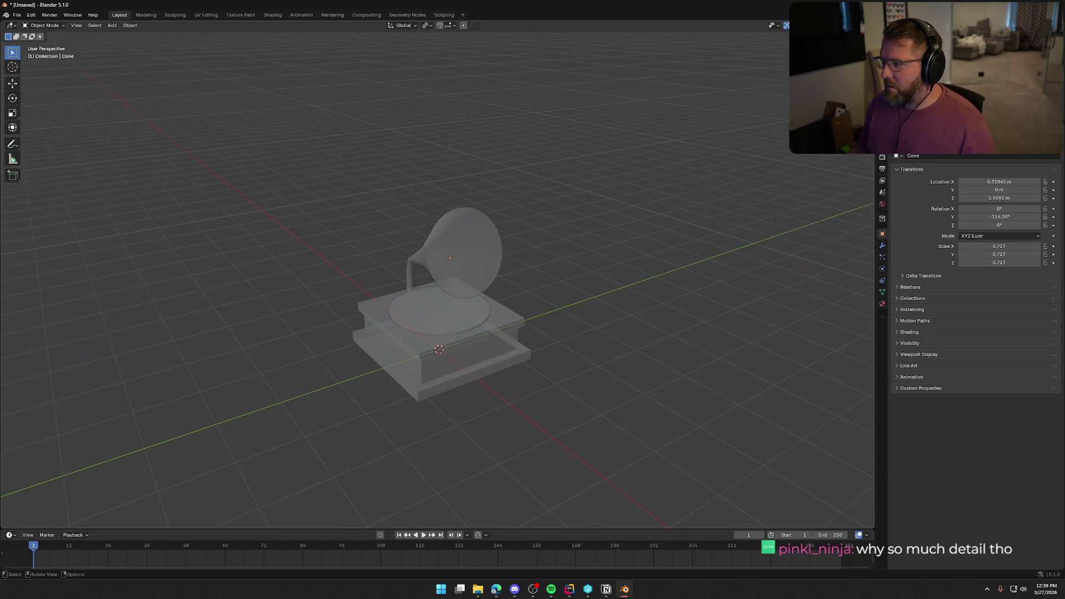
Select the horn's circular mouth face in face mode and inset it to form a thin rim.
{"action": "key", "text": "alt+z"}
{"action": "scroll", "coordinate": [523, 285], "scroll_direction": "up", "scroll_amount": 5}
{"action": "key", "text": "Tab"}
{"action": "mouse_move", "coordinate": [502, 233]}
{"action": "middle_mouse_down"}
{"action": "mouse_move", "coordinate": [546, 239]}
{"action": "mouse_move", "coordinate": [528, 247]}
{"action": "middle_mouse_up"}
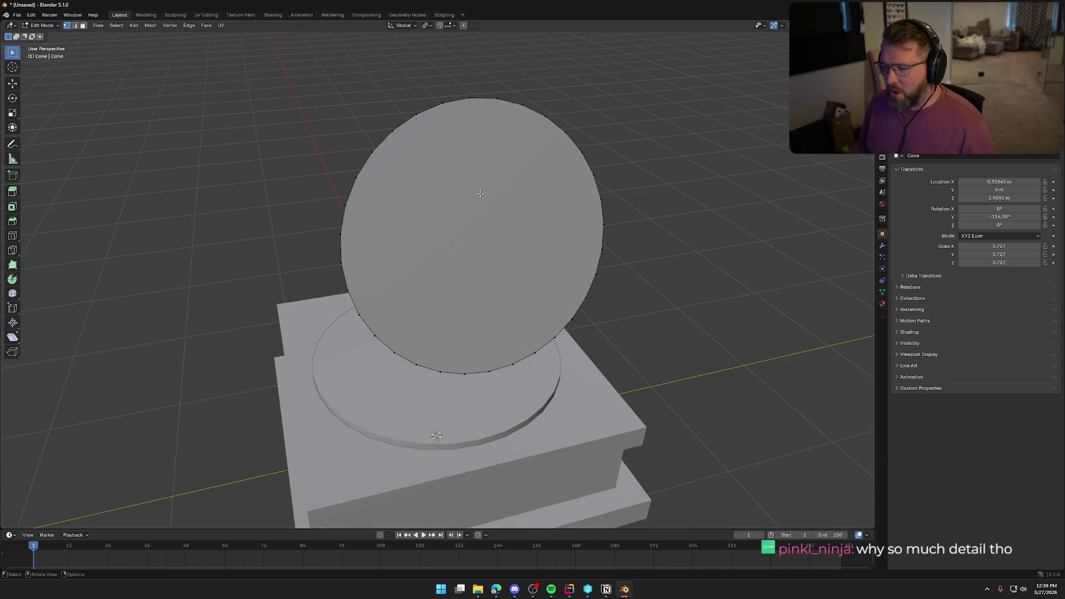
{"action": "key", "text": "3"}
{"action": "left_click", "coordinate": [532, 224]}
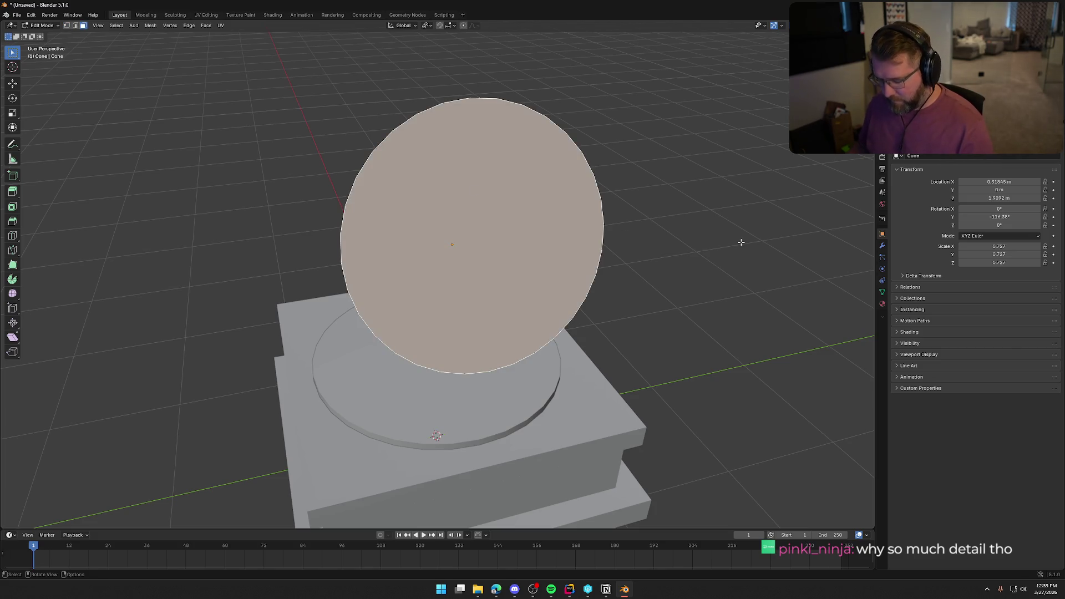
{"action": "key", "text": "i"}
{"action": "left_click", "coordinate": [699, 267]}
Inspect the inset rim from several angles, cancel a trial move, and return to front view.
{"action": "middle_click_drag", "start_coordinate": [698, 267], "coordinate": [638, 315]}
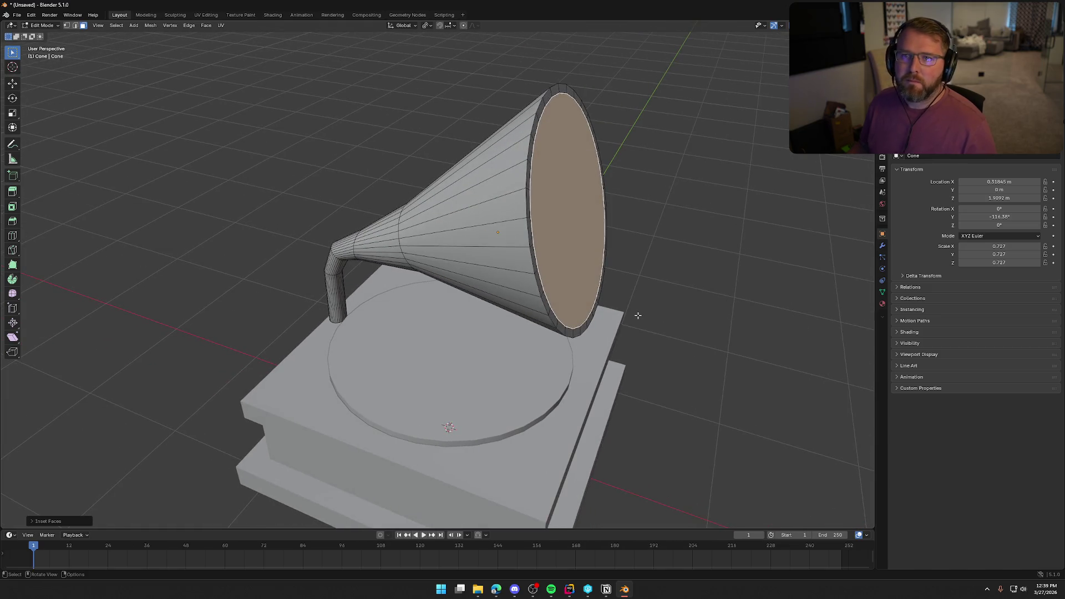
{"action": "middle_click_drag", "start_coordinate": [683, 267], "coordinate": [660, 259]}
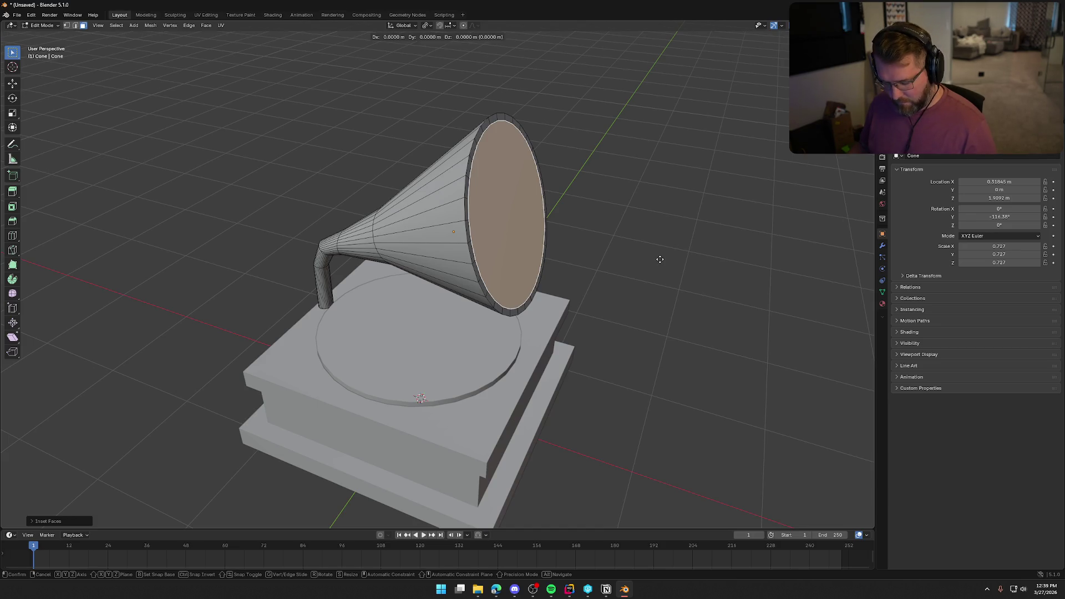
{"action": "key", "text": "x"}
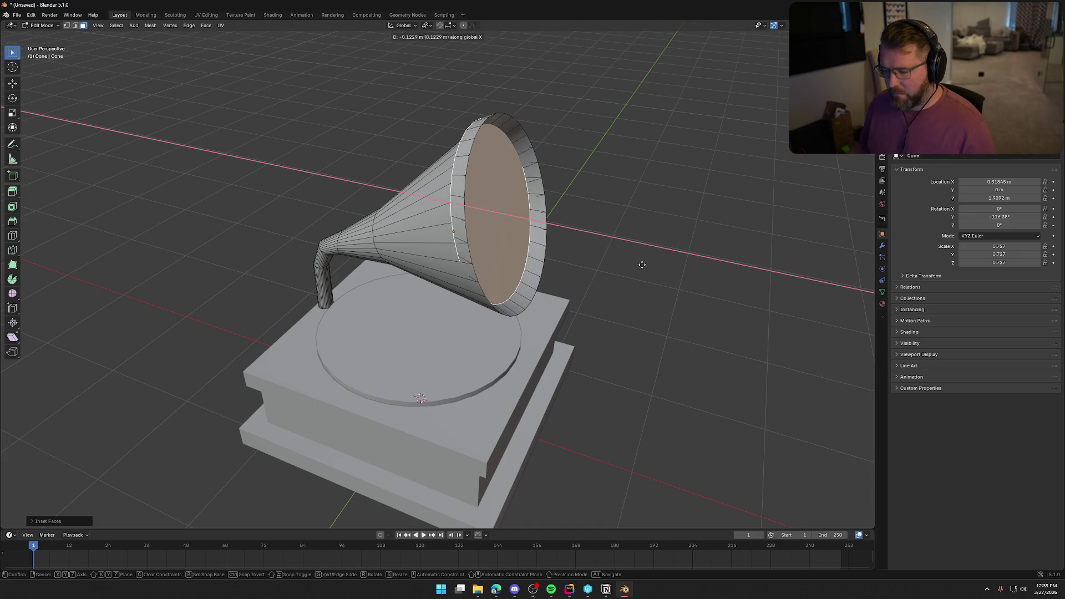
{"action": "right_click", "coordinate": [639, 268]}
{"action": "mouse_move", "coordinate": [623, 275]}
{"action": "middle_mouse_down"}
{"action": "mouse_move", "coordinate": [600, 281]}
{"action": "mouse_move", "coordinate": [621, 290]}
{"action": "mouse_move", "coordinate": [597, 316]}
{"action": "mouse_move", "coordinate": [649, 290]}
{"action": "mouse_move", "coordinate": [580, 290]}
{"action": "middle_mouse_up"}
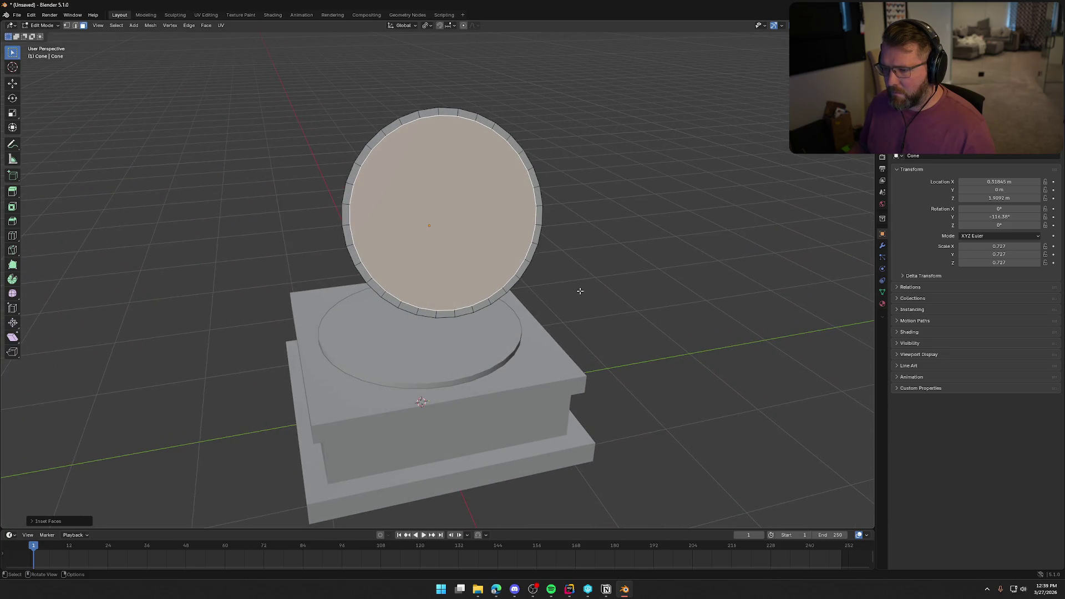
{"action": "mouse_move", "coordinate": [546, 265]}
{"action": "middle_mouse_down"}
{"action": "mouse_move", "coordinate": [594, 268]}
{"action": "mouse_move", "coordinate": [521, 287]}
{"action": "mouse_move", "coordinate": [540, 266]}
{"action": "middle_mouse_up"}
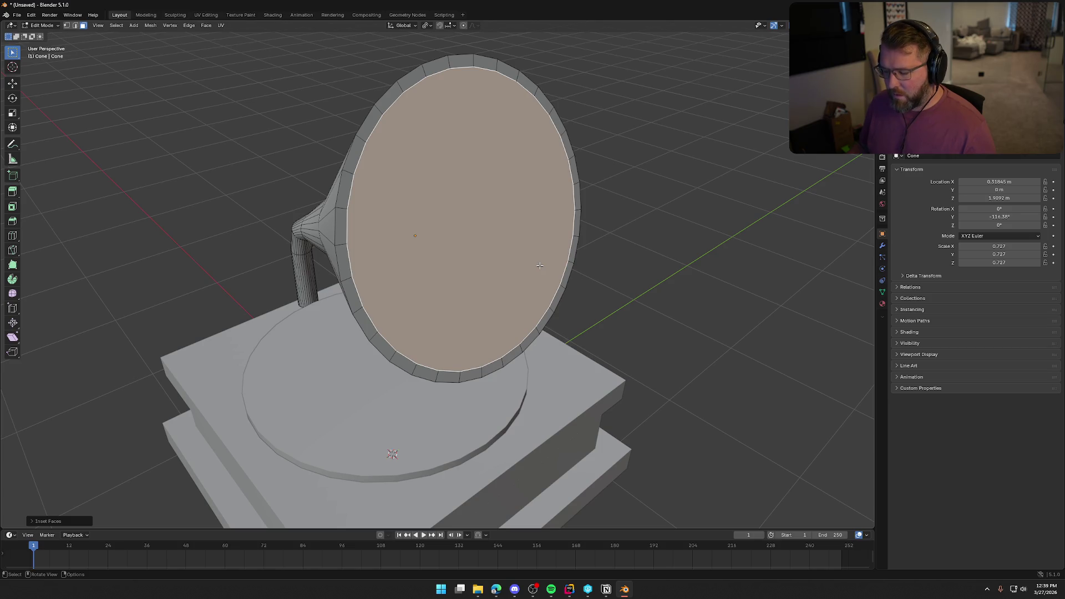
{"action": "key", "text": "KP_1"}
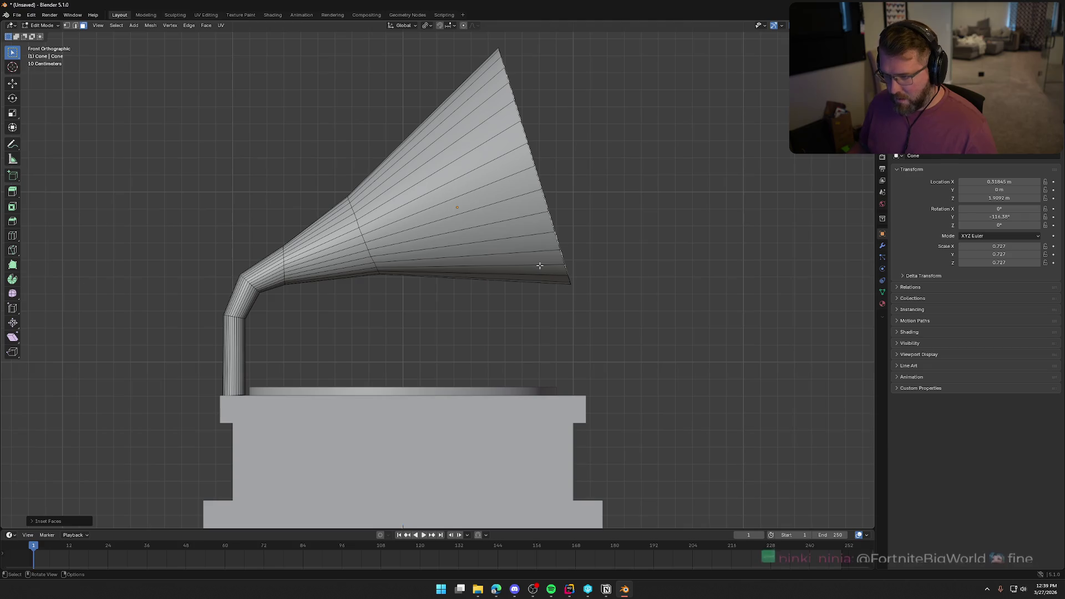
Extrude the inset mouth face inward, tilt it, and flare the mouth loop outward.
{"action": "key", "text": "e"}
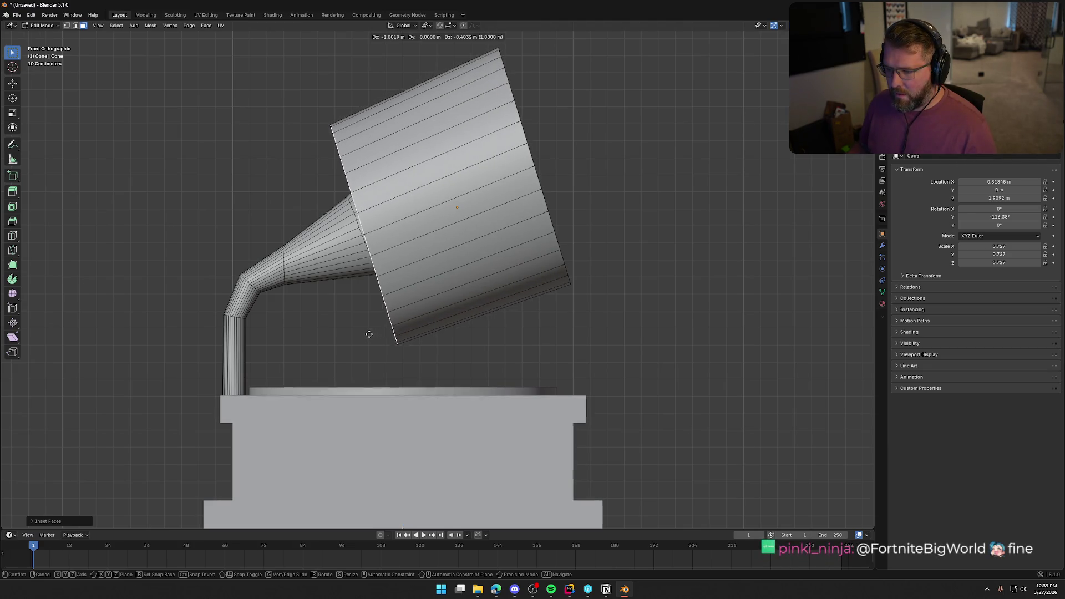
{"action": "left_click", "coordinate": [368, 334]}
{"action": "key", "text": "r"}
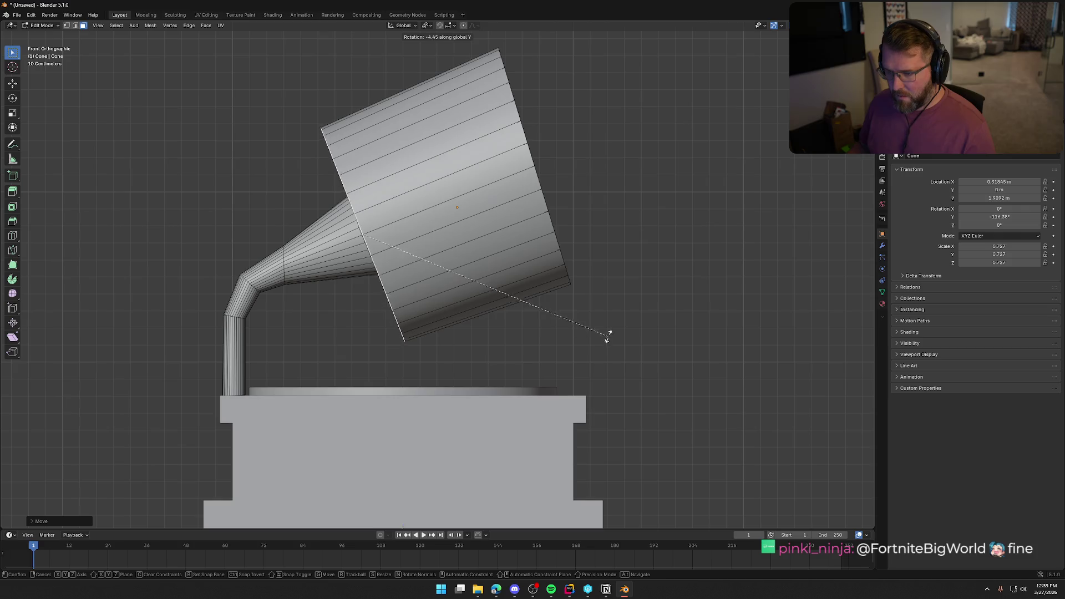
{"action": "left_click", "coordinate": [604, 331]}
{"action": "key", "text": "s"}
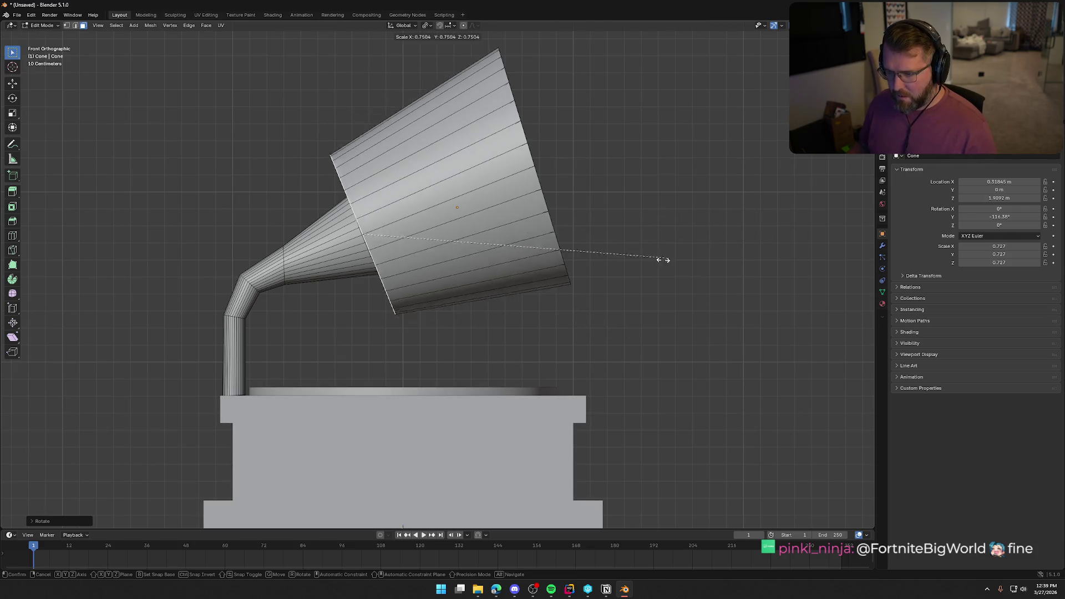
{"action": "left_click", "coordinate": [476, 278]}
{"action": "mouse_move", "coordinate": [476, 280]}
{"action": "middle_mouse_down"}
{"action": "mouse_move", "coordinate": [536, 330]}
{"action": "mouse_move", "coordinate": [501, 301]}
{"action": "middle_mouse_up"}
Shrink the inner mouth loop and reposition the horn vertices in front view.
{"action": "key", "text": "s"}
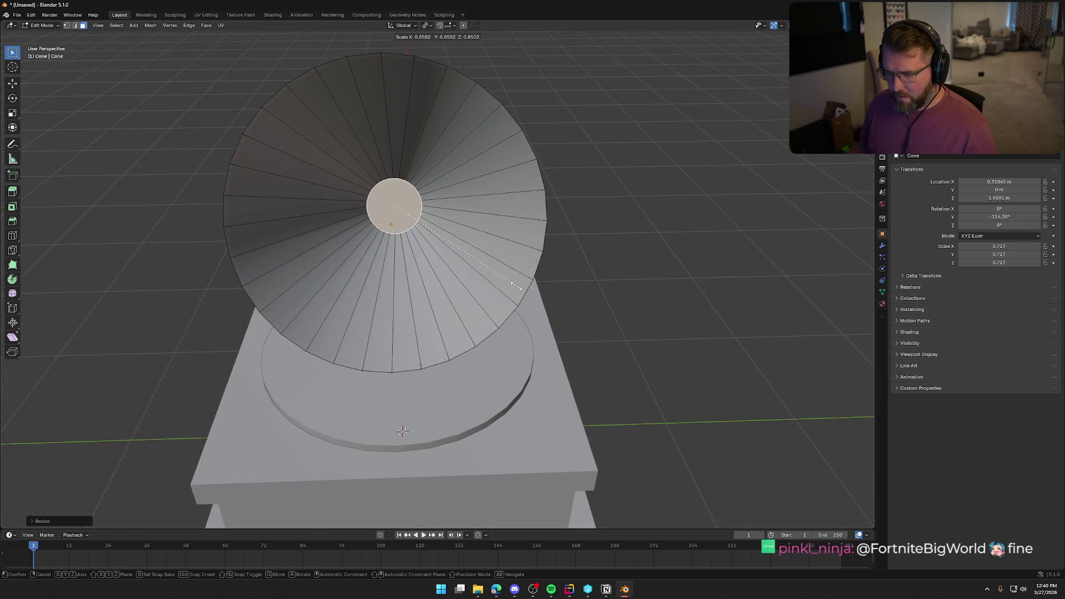
{"action": "left_click", "coordinate": [424, 221]}
{"action": "middle_click_drag", "start_coordinate": [424, 221], "coordinate": [486, 243]}
{"action": "key", "text": "KP_1"}
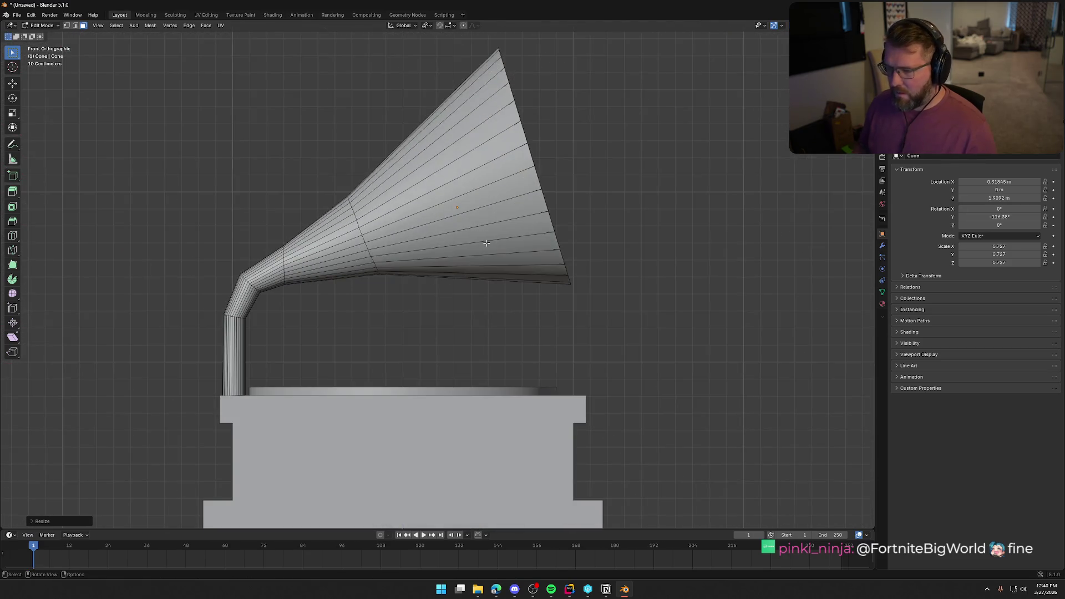
{"action": "key", "text": "g"}
{"action": "left_click", "coordinate": [500, 237]}
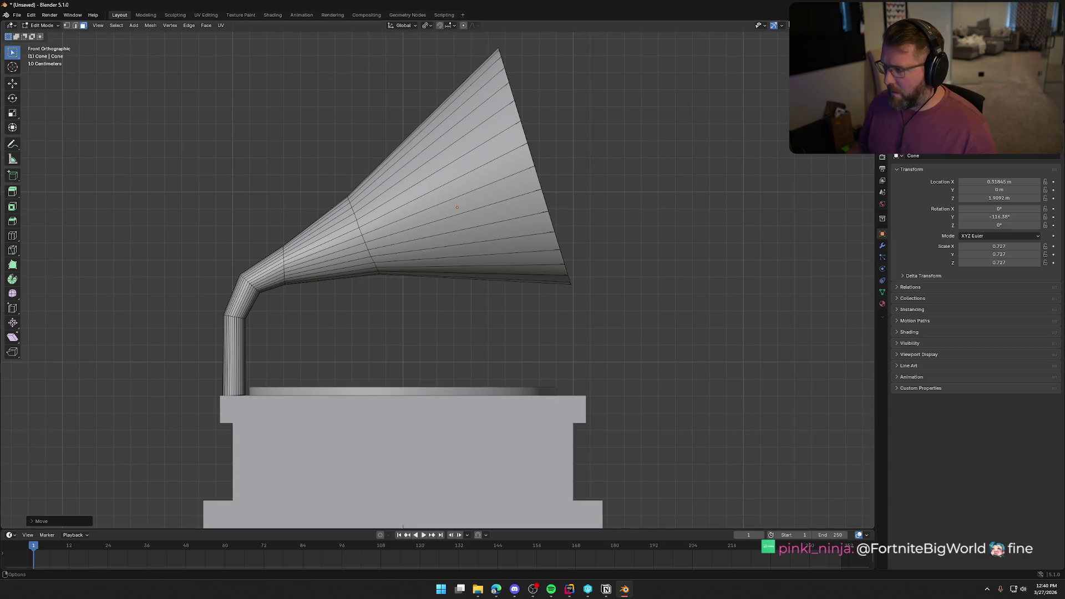
In X-ray, move the selected ring of horn vertices, then return to Object Mode.
{"action": "key", "text": "alt+z"}
{"action": "key", "text": "g"}
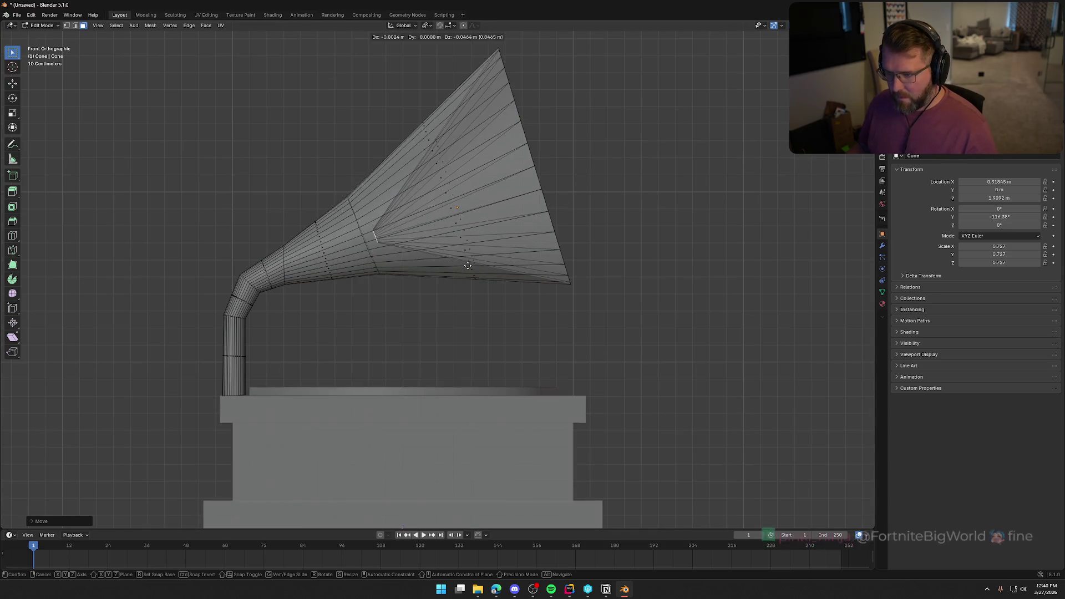
{"action": "left_click", "coordinate": [456, 268]}
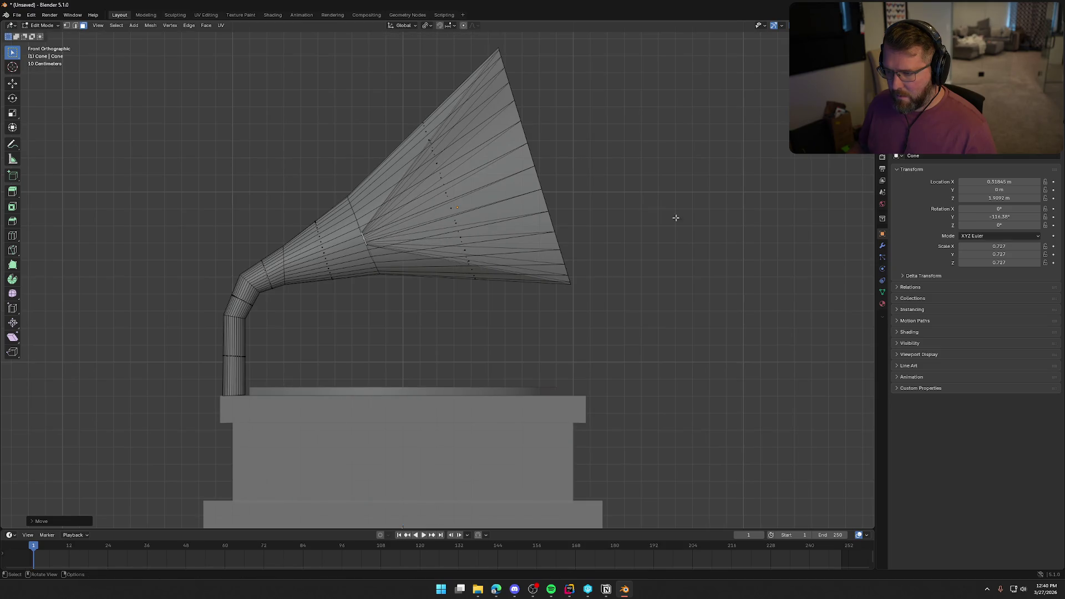
{"action": "mouse_move", "coordinate": [668, 213]}
{"action": "middle_mouse_down"}
{"action": "mouse_move", "coordinate": [618, 237]}
{"action": "mouse_move", "coordinate": [687, 168]}
{"action": "middle_mouse_up"}
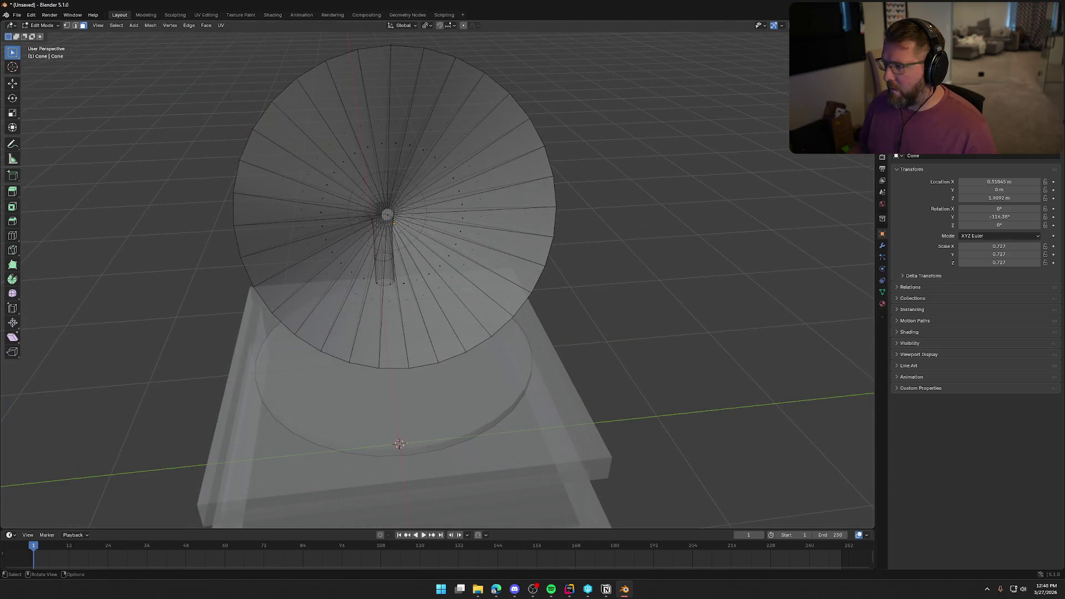
{"action": "key", "text": "Tab"}
{"action": "scroll", "coordinate": [639, 243], "scroll_direction": "down", "scroll_amount": 6}
{"action": "mouse_move", "coordinate": [586, 264]}
{"action": "middle_mouse_down"}
{"action": "mouse_move", "coordinate": [601, 254]}
{"action": "mouse_move", "coordinate": [479, 271]}
{"action": "middle_mouse_up"}
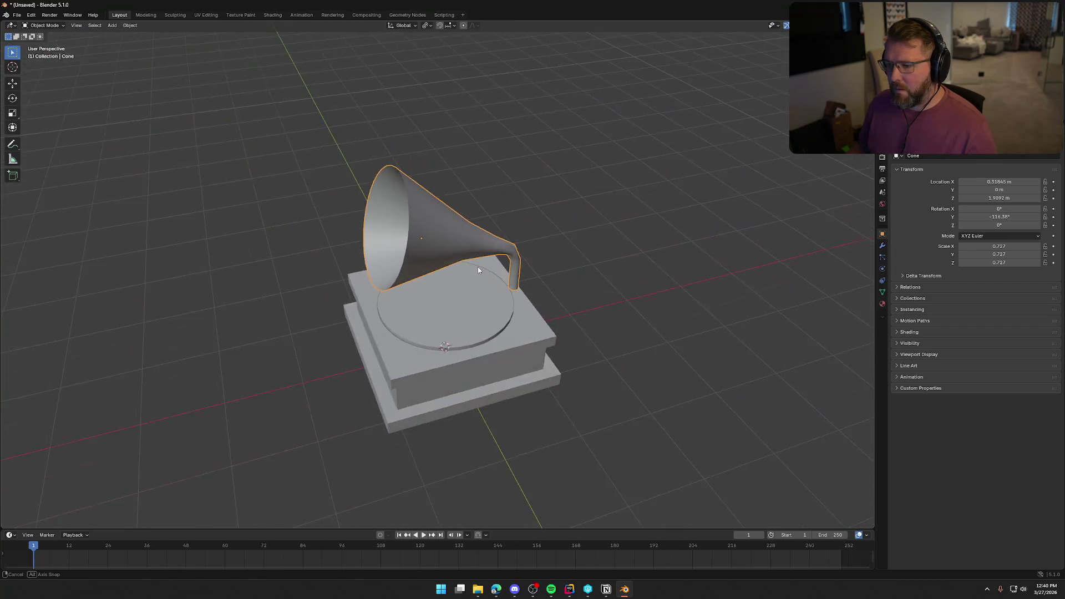
Apply Shade Auto Smooth to the horn and orbit to face its mouth.
{"action": "right_click", "coordinate": [433, 225]}
{"action": "left_click", "coordinate": [428, 231]}
{"action": "mouse_move", "coordinate": [433, 233]}
{"action": "middle_mouse_down"}
{"action": "mouse_move", "coordinate": [612, 254]}
{"action": "mouse_move", "coordinate": [715, 246]}
{"action": "middle_mouse_up"}
{"action": "scroll", "coordinate": [458, 231], "scroll_direction": "up", "scroll_amount": 6}
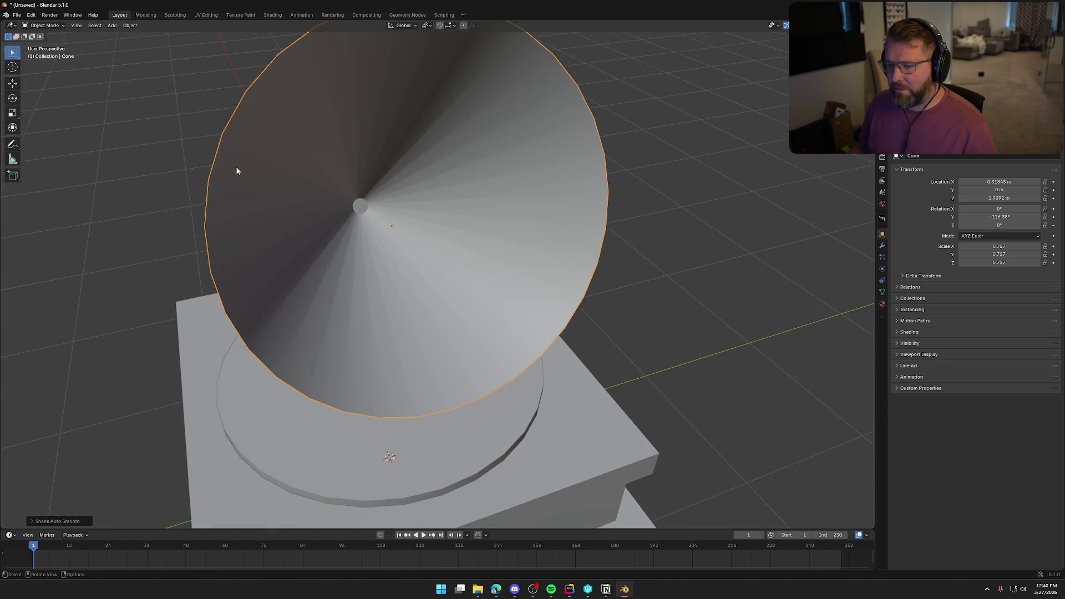
{"action": "scroll", "coordinate": [393, 228], "scroll_direction": "down", "scroll_amount": 5}
{"action": "scroll", "coordinate": [393, 228], "scroll_direction": "up", "scroll_amount": 5}
{"action": "middle_click_drag", "start_coordinate": [393, 228], "coordinate": [371, 230]}
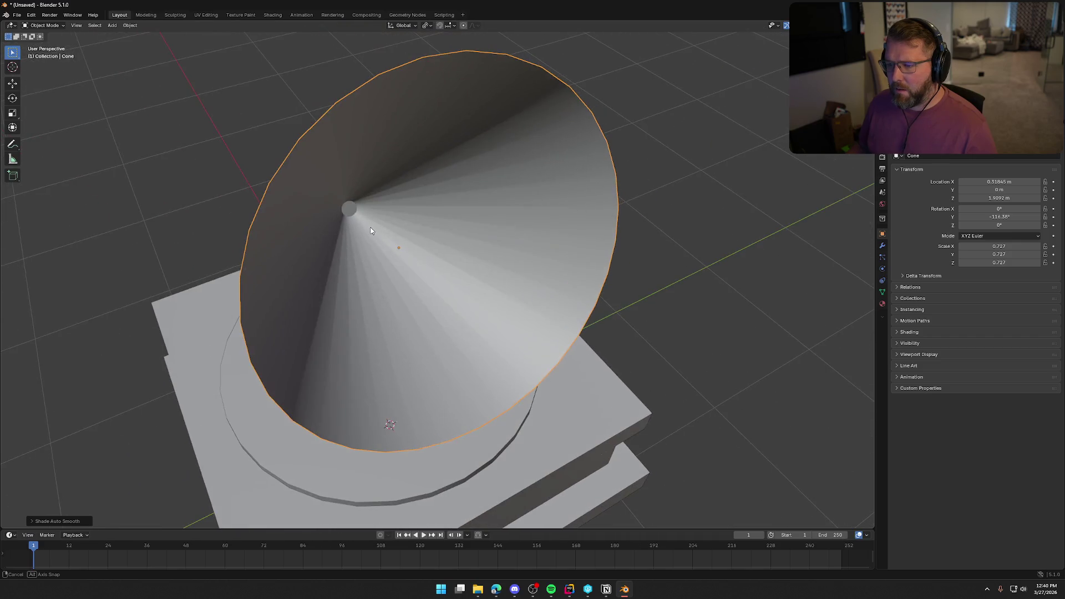
In face mode, scale the horn's tip face into a large disc; cancel a trial extrusion.
{"action": "key", "text": "Tab"}
{"action": "left_click", "coordinate": [349, 209]}
{"action": "key", "text": "s"}
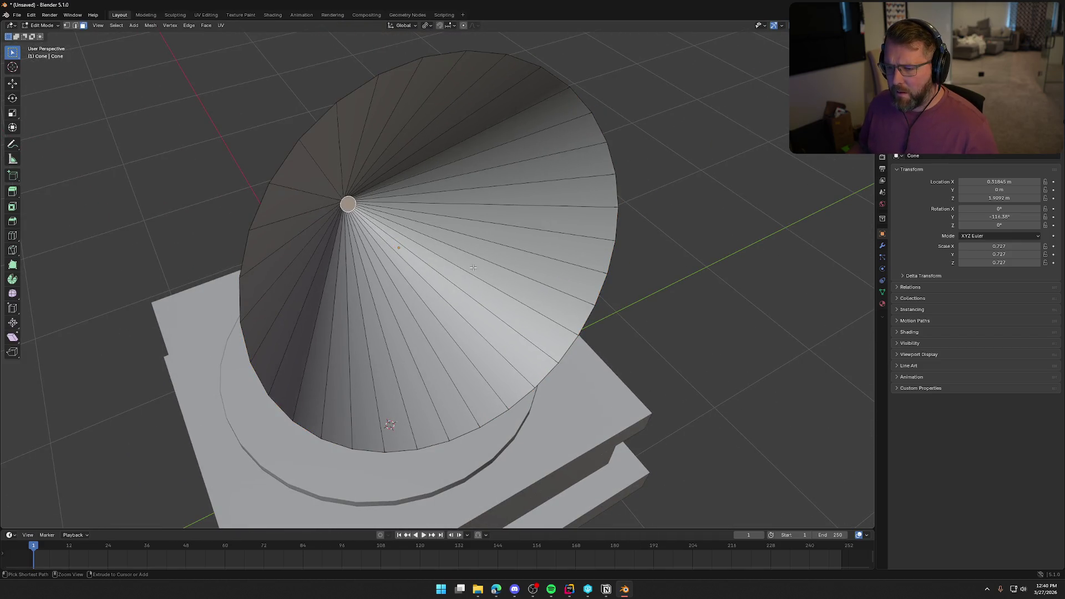
{"action": "left_click", "coordinate": [473, 268]}
{"action": "key", "text": "s"}
{"action": "left_click", "coordinate": [473, 268]}
{"action": "mouse_move", "coordinate": [473, 268]}
{"action": "middle_mouse_down"}
{"action": "mouse_move", "coordinate": [499, 260]}
{"action": "mouse_move", "coordinate": [563, 276]}
{"action": "middle_mouse_up"}
{"action": "key", "text": "e"}
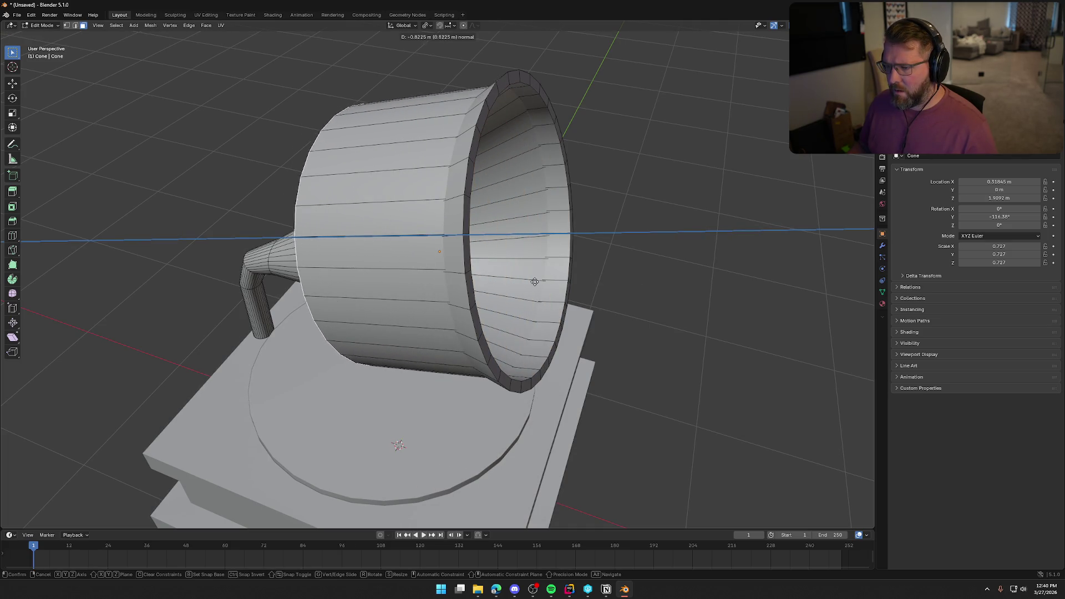
{"action": "right_click", "coordinate": [503, 284]}
{"action": "mouse_move", "coordinate": [520, 280]}
{"action": "middle_mouse_down"}
{"action": "mouse_move", "coordinate": [552, 261]}
{"action": "mouse_move", "coordinate": [531, 260]}
{"action": "middle_mouse_up"}
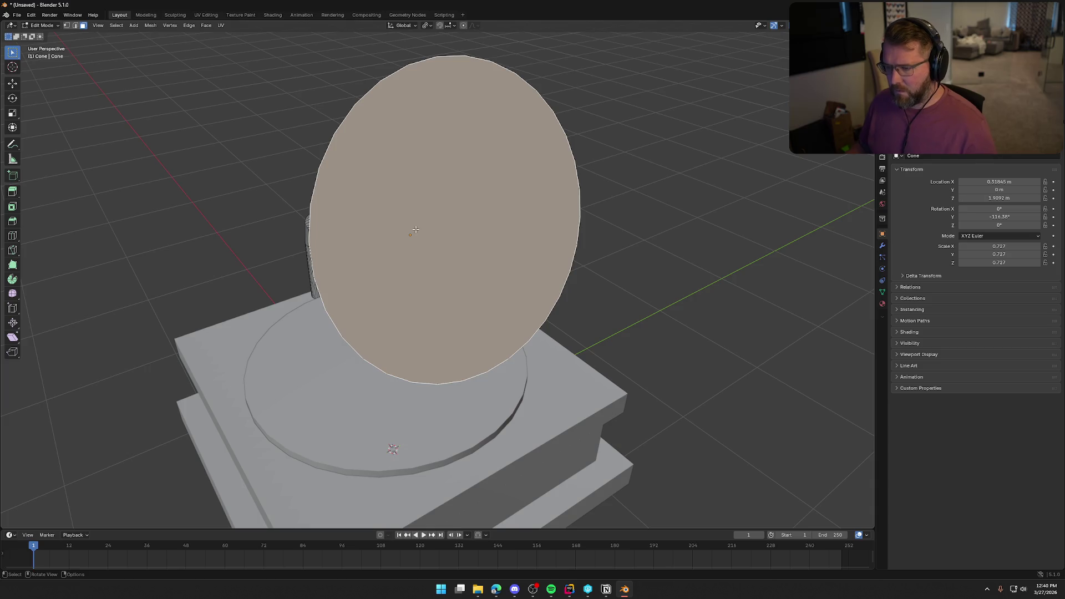
{"action": "middle_click_drag", "start_coordinate": [416, 229], "coordinate": [451, 228]}
Inset the horn's end face to form a rim.
{"action": "key", "text": "ctrl+i"}
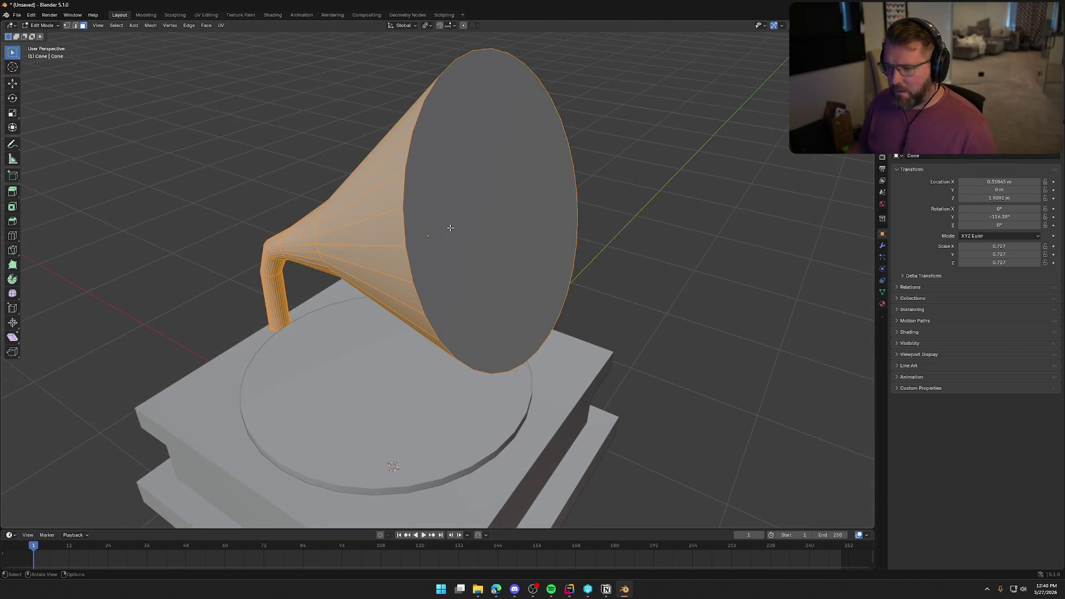
{"action": "key", "text": "ctrl+i"}
{"action": "key", "text": "i"}
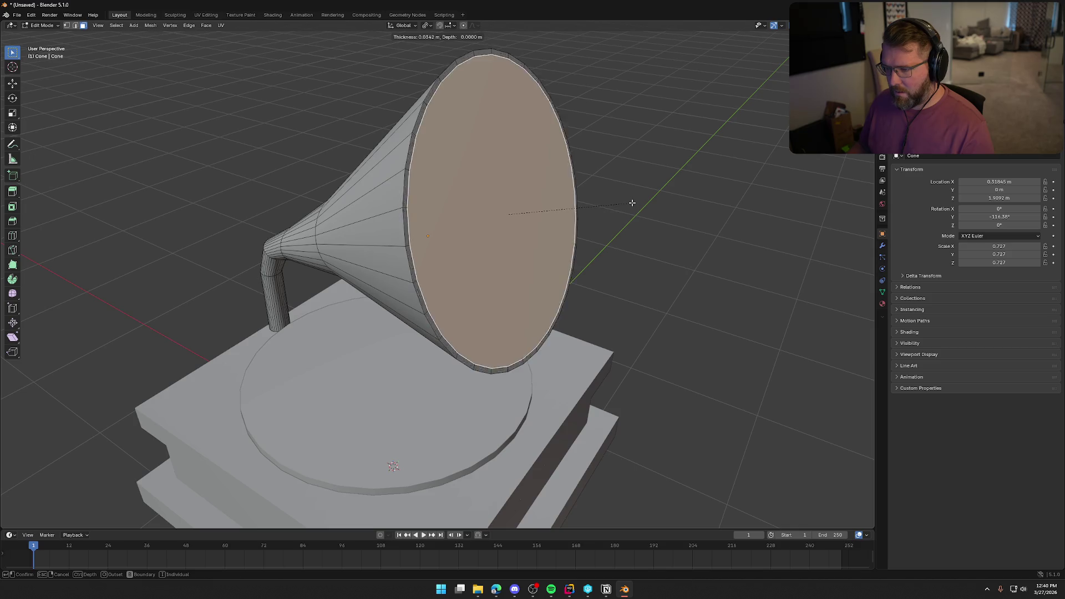
{"action": "left_click", "coordinate": [623, 204]}
Extrude the mouth face outward into a long cylindrical extension.
{"action": "key", "text": "KP_1"}
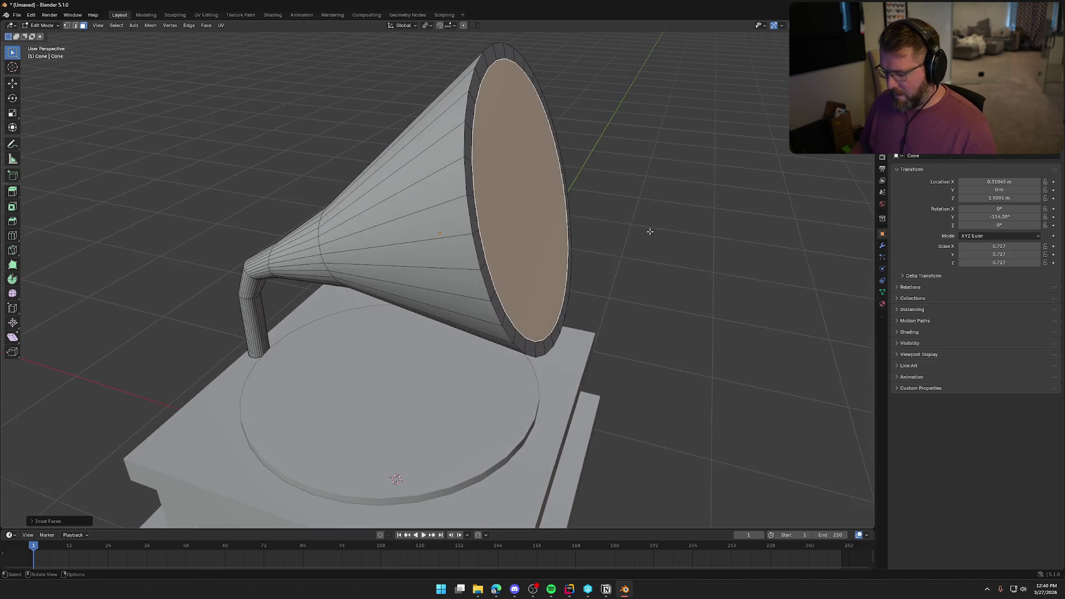
{"action": "key", "text": "e"}
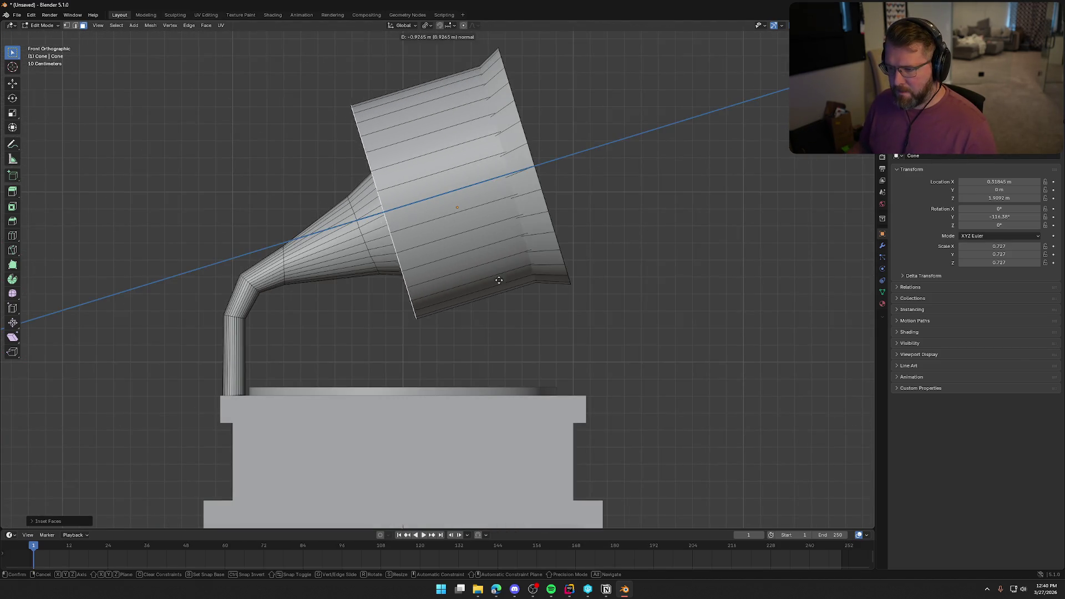
{"action": "left_click", "coordinate": [477, 289]}
{"action": "middle_click_drag", "start_coordinate": [587, 314], "coordinate": [616, 333]}
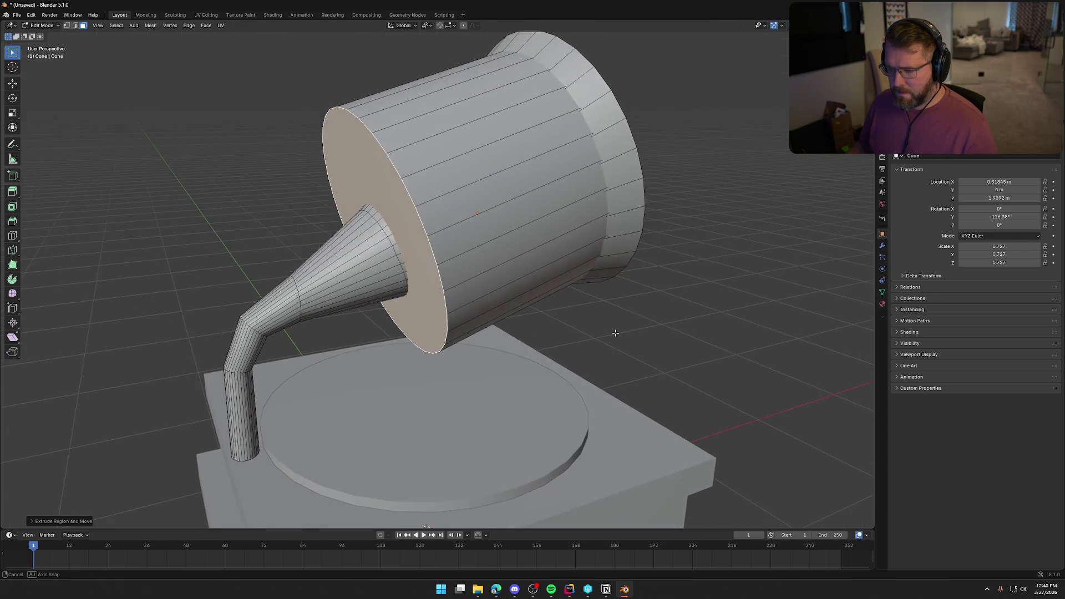
Shrink the extruded end so the horn continues its flare, with X-ray on in front view.
{"action": "key", "text": "s"}
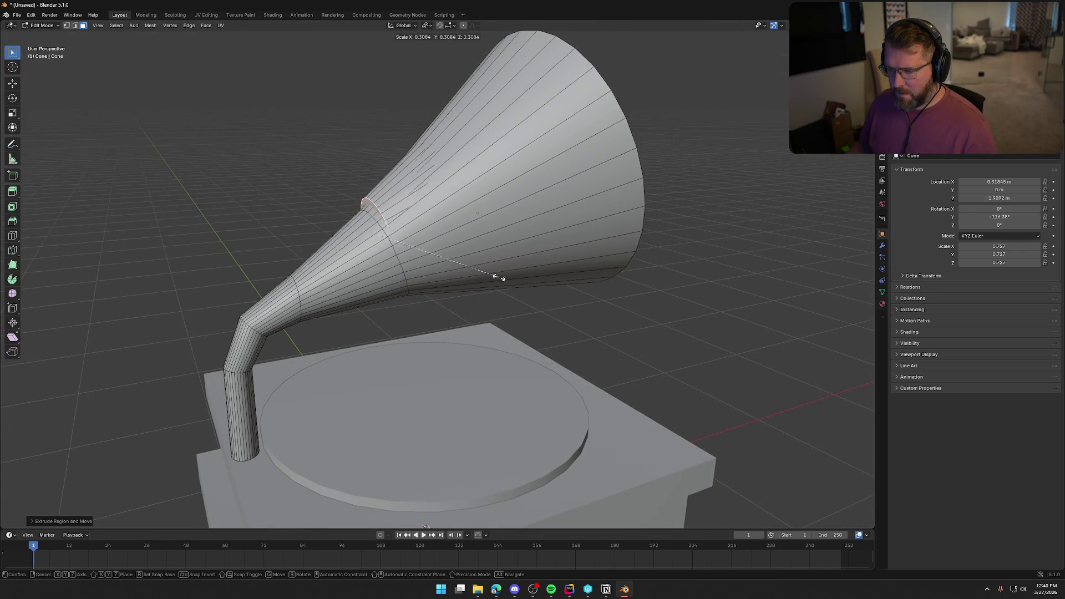
{"action": "left_click", "coordinate": [471, 280]}
{"action": "key", "text": "alt+z"}
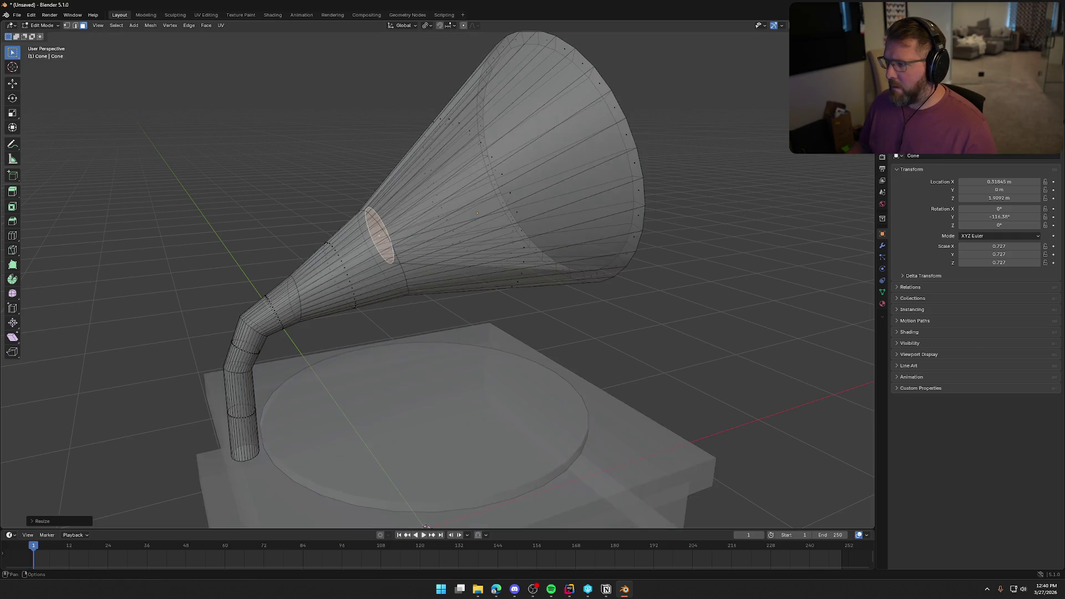
{"action": "key", "text": "KP_1"}
Move the inner edge loop down-right and scale it down, then return to Object Mode.
{"action": "key", "text": "g"}
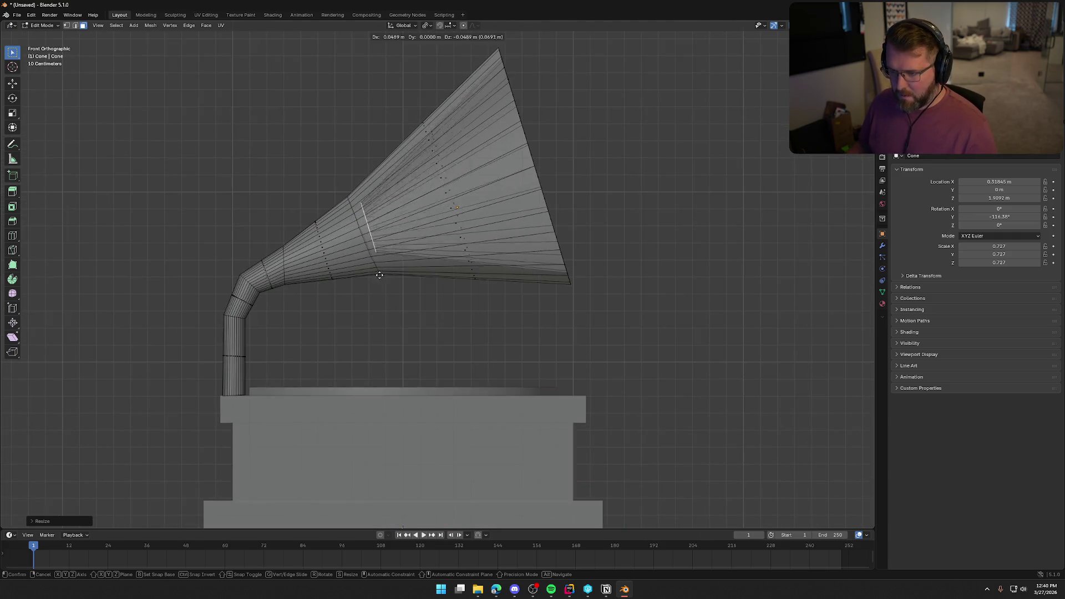
{"action": "left_click", "coordinate": [456, 316]}
{"action": "key", "text": "r"}
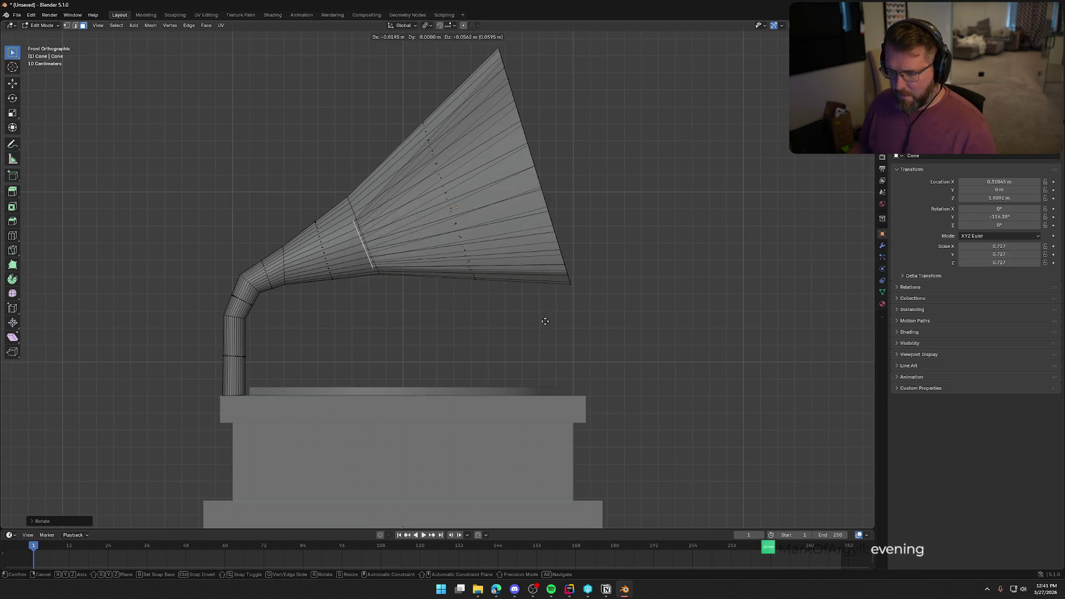
{"action": "right_click", "coordinate": [547, 317]}
{"action": "mouse_move", "coordinate": [622, 322]}
{"action": "middle_mouse_down"}
{"action": "mouse_move", "coordinate": [585, 347]}
{"action": "mouse_move", "coordinate": [533, 327]}
{"action": "middle_mouse_up"}
{"action": "key", "text": "s"}
{"action": "left_click", "coordinate": [446, 281]}
{"action": "middle_click_drag", "start_coordinate": [447, 281], "coordinate": [543, 262]}
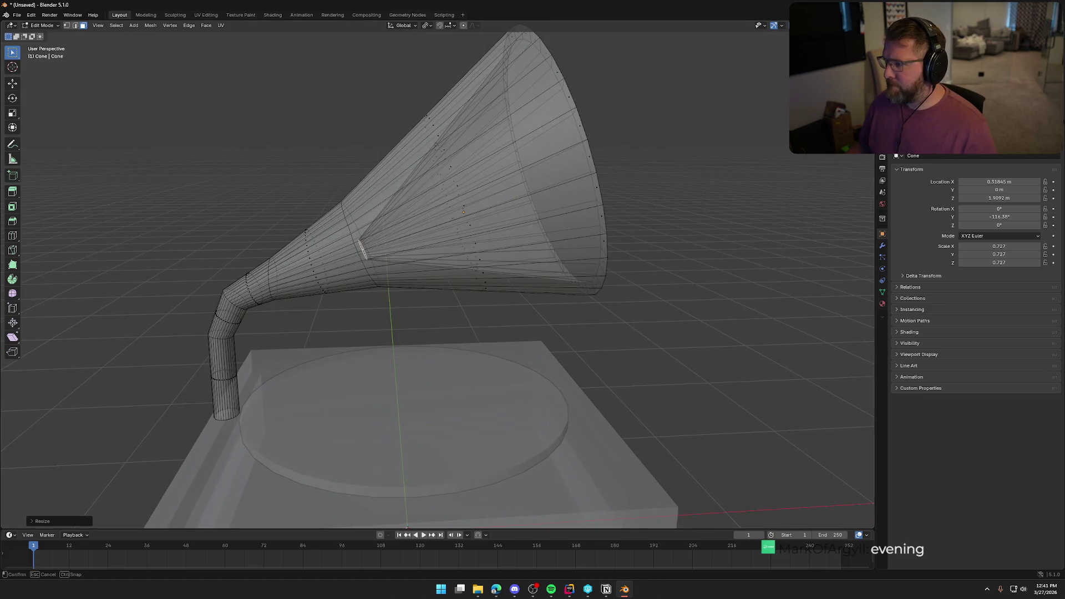
{"action": "scroll", "coordinate": [697, 221], "scroll_direction": "down", "scroll_amount": 5}
{"action": "mouse_move", "coordinate": [698, 222]}
{"action": "middle_mouse_down"}
{"action": "mouse_move", "coordinate": [624, 268]}
{"action": "mouse_move", "coordinate": [599, 300]}
{"action": "mouse_move", "coordinate": [620, 287]}
{"action": "mouse_move", "coordinate": [581, 296]}
{"action": "middle_mouse_up"}
{"action": "key", "text": "Tab"}
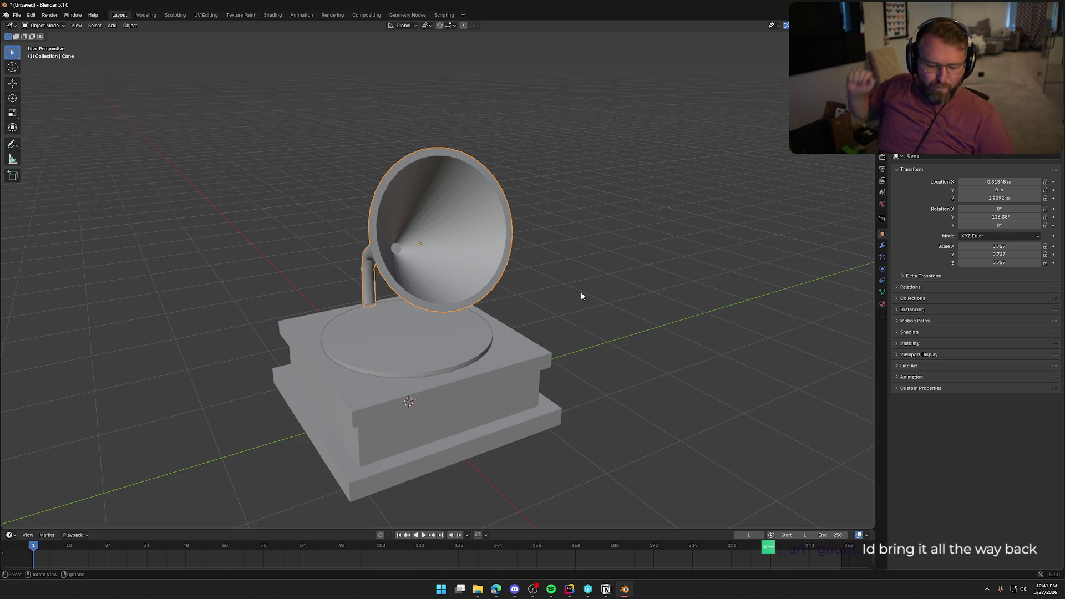
Bevel the horn's outer rim edge loop with 3 segments, then leave Edit Mode.
{"action": "mouse_move", "coordinate": [582, 297]}
{"action": "middle_mouse_down"}
{"action": "mouse_move", "coordinate": [606, 297]}
{"action": "mouse_move", "coordinate": [542, 276]}
{"action": "mouse_move", "coordinate": [398, 177]}
{"action": "mouse_move", "coordinate": [428, 185]}
{"action": "middle_mouse_up"}
{"action": "scroll", "coordinate": [582, 292], "scroll_direction": "up", "scroll_amount": 5}
{"action": "key", "text": "Tab"}
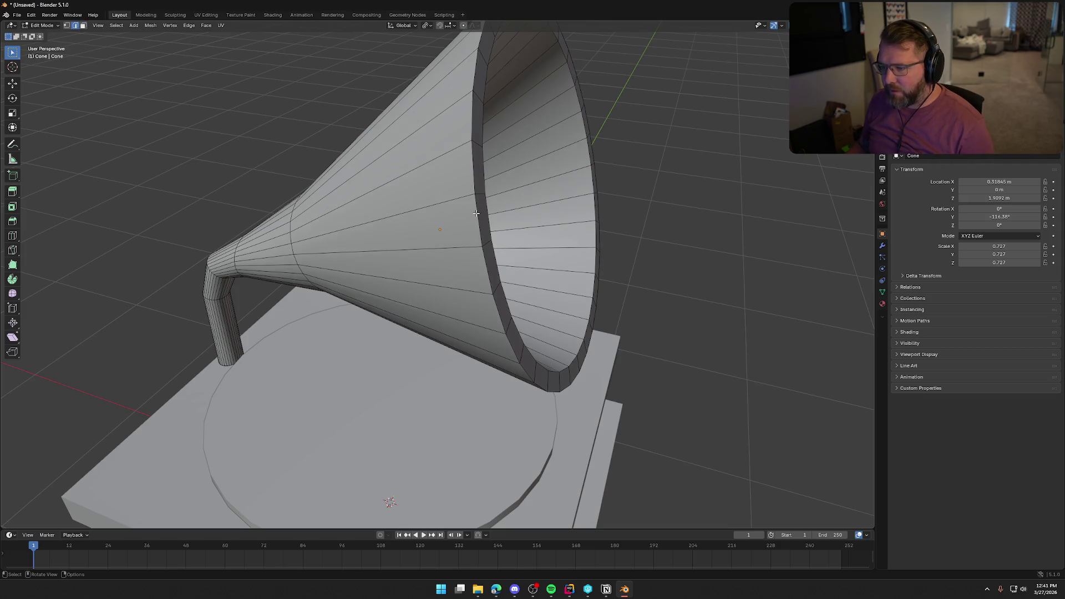
{"action": "left_click", "coordinate": [471, 179], "text": "alt"}
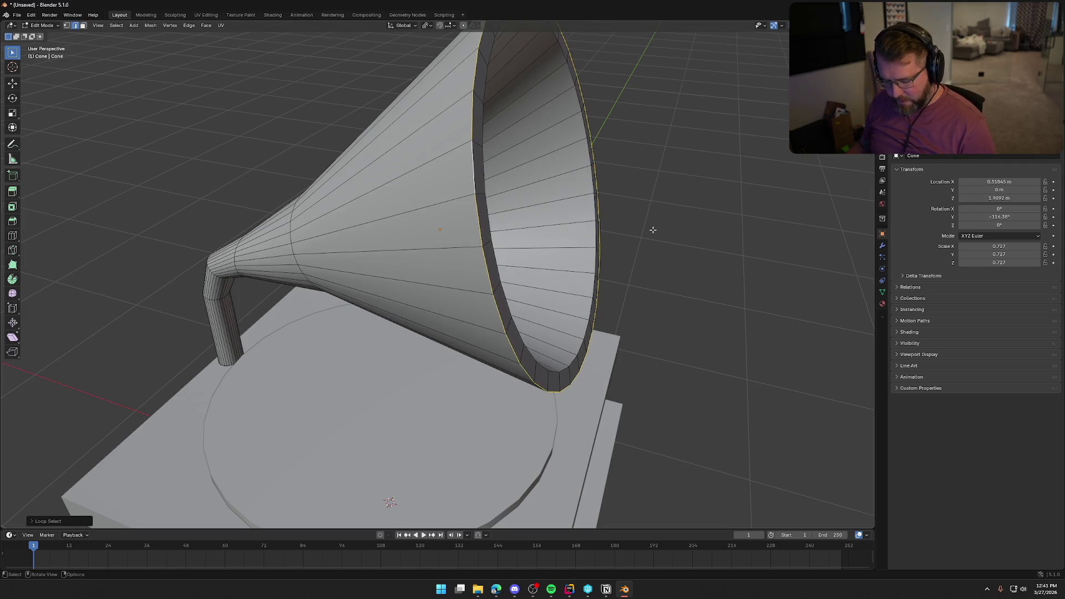
{"action": "key", "text": "ctrl+b"}
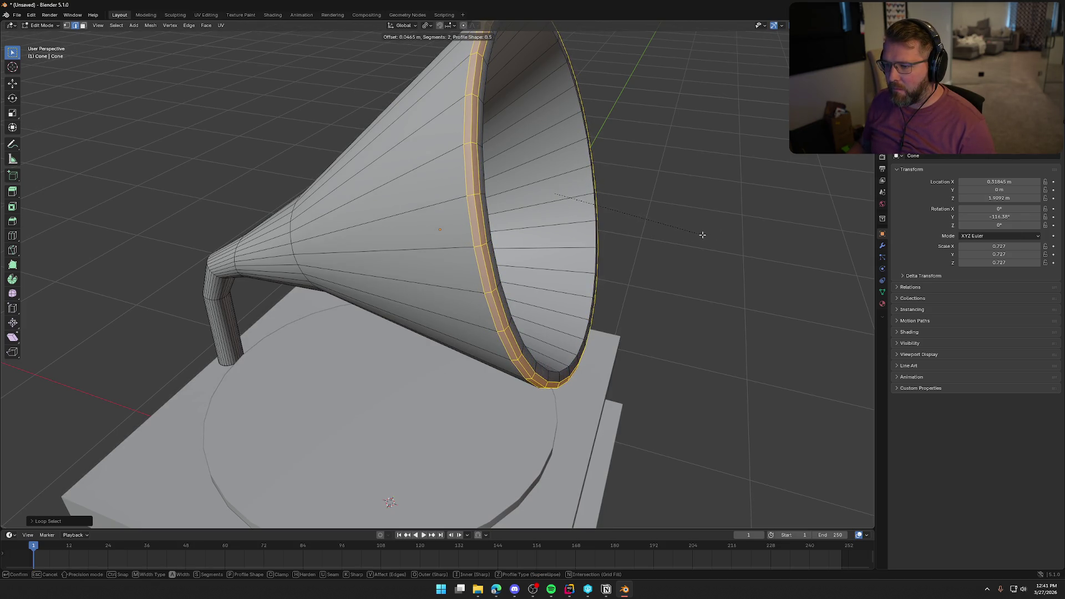
{"action": "scroll", "coordinate": [706, 236], "scroll_direction": "up", "scroll_amount": 2}
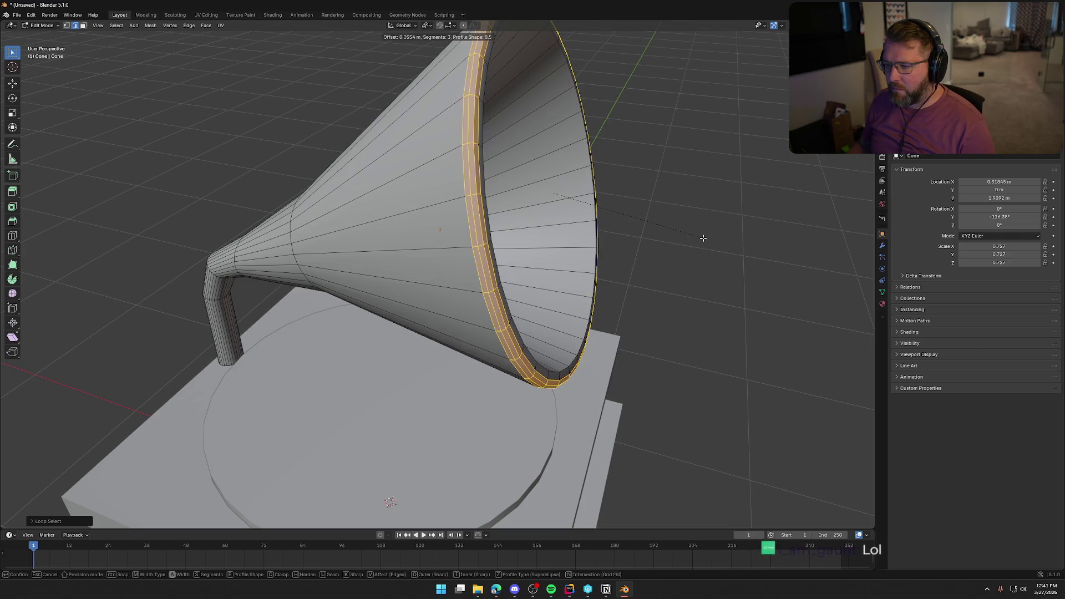
{"action": "left_click", "coordinate": [703, 238]}
{"action": "mouse_move", "coordinate": [703, 238]}
{"action": "middle_mouse_down"}
{"action": "mouse_move", "coordinate": [673, 268]}
{"action": "mouse_move", "coordinate": [702, 259]}
{"action": "mouse_move", "coordinate": [675, 261]}
{"action": "mouse_move", "coordinate": [692, 285]}
{"action": "mouse_move", "coordinate": [576, 307]}
{"action": "middle_mouse_up"}
{"action": "key", "text": "Tab"}
{"action": "scroll", "coordinate": [706, 250], "scroll_direction": "down", "scroll_amount": 5}
{"action": "scroll", "coordinate": [470, 291], "scroll_direction": "up", "scroll_amount": 4}
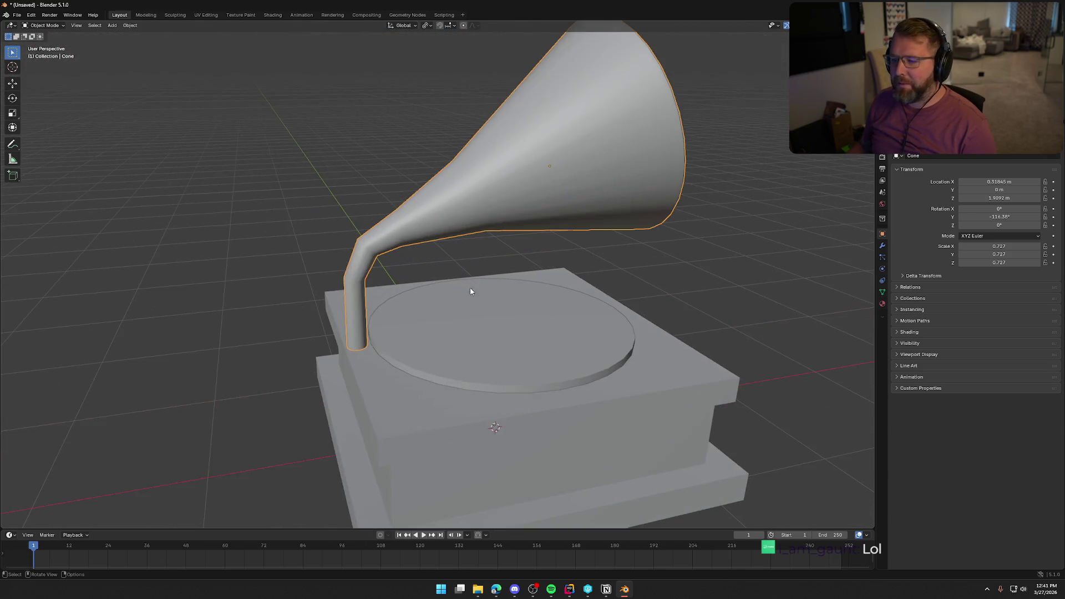
Apply Shade Smooth and then Shade Auto Smooth to the horn.
{"action": "scroll", "coordinate": [384, 238], "scroll_direction": "up", "scroll_amount": 3}
{"action": "right_click", "coordinate": [394, 188]}
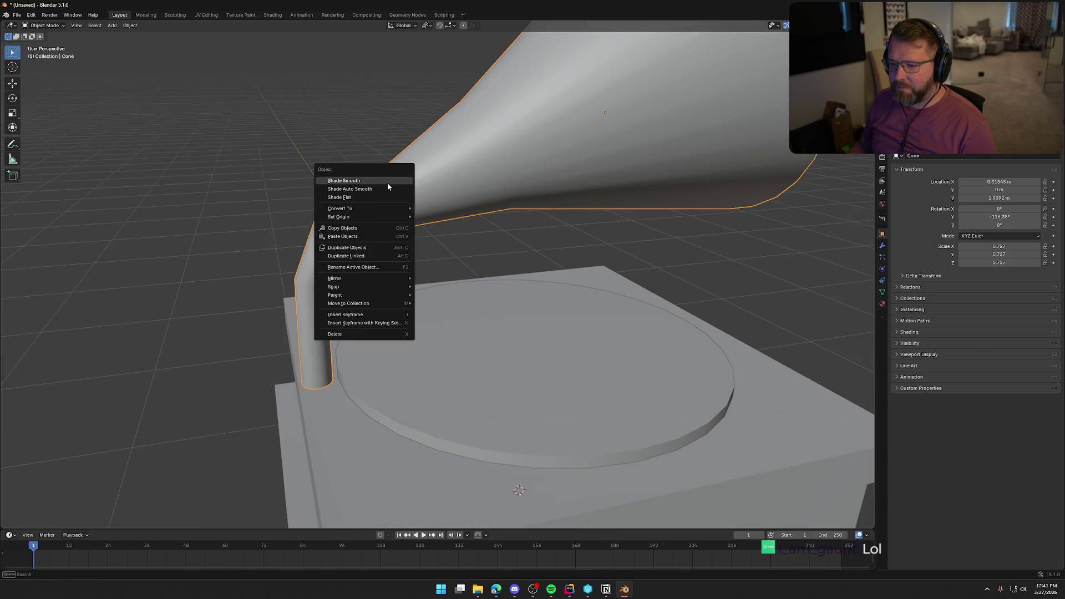
{"action": "left_click", "coordinate": [388, 181]}
{"action": "right_click", "coordinate": [426, 185]}
{"action": "left_click", "coordinate": [412, 191]}
{"action": "mouse_move", "coordinate": [299, 216]}
{"action": "middle_mouse_down"}
{"action": "mouse_move", "coordinate": [444, 209]}
{"action": "mouse_move", "coordinate": [334, 229]}
{"action": "mouse_move", "coordinate": [456, 282]}
{"action": "mouse_move", "coordinate": [602, 304]}
{"action": "mouse_move", "coordinate": [457, 297]}
{"action": "mouse_move", "coordinate": [430, 276]}
{"action": "mouse_move", "coordinate": [368, 268]}
{"action": "mouse_move", "coordinate": [374, 280]}
{"action": "mouse_move", "coordinate": [483, 283]}
{"action": "middle_mouse_up"}
{"action": "scroll", "coordinate": [334, 229], "scroll_direction": "down", "scroll_amount": 5}
Scale the stepped base and turntable down together, the platter to 0.760 on X and Y.
{"action": "left_click", "coordinate": [495, 363]}
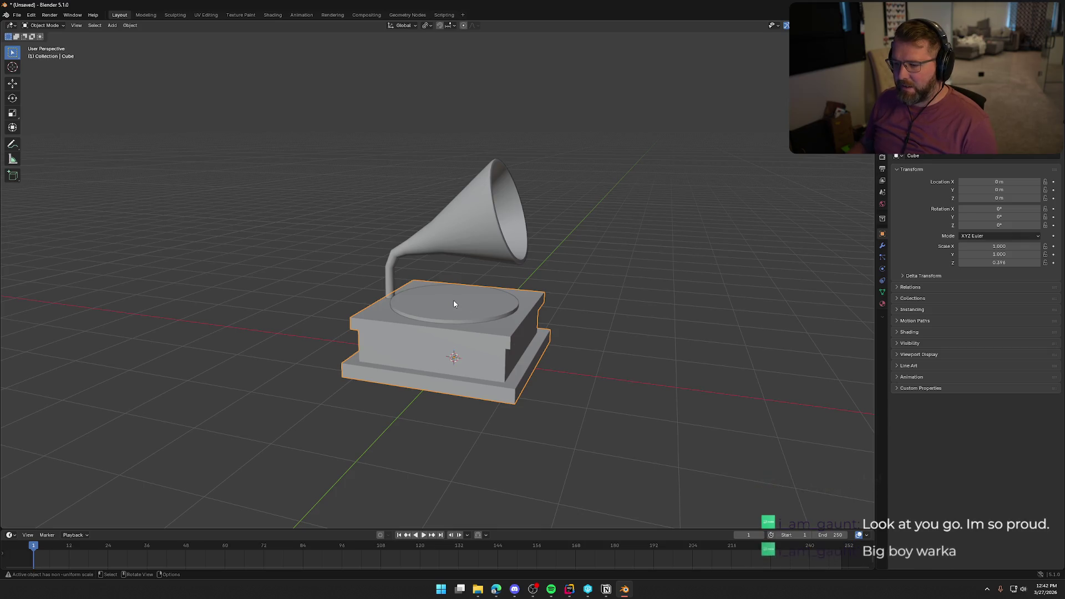
{"action": "key", "text": "s"}
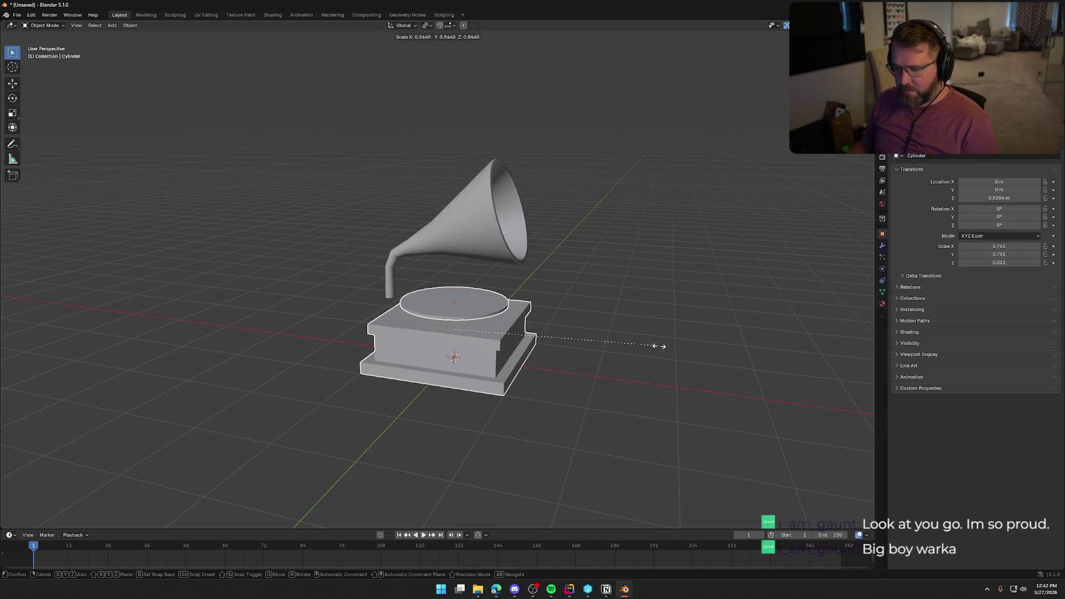
{"action": "left_click", "coordinate": [654, 347]}
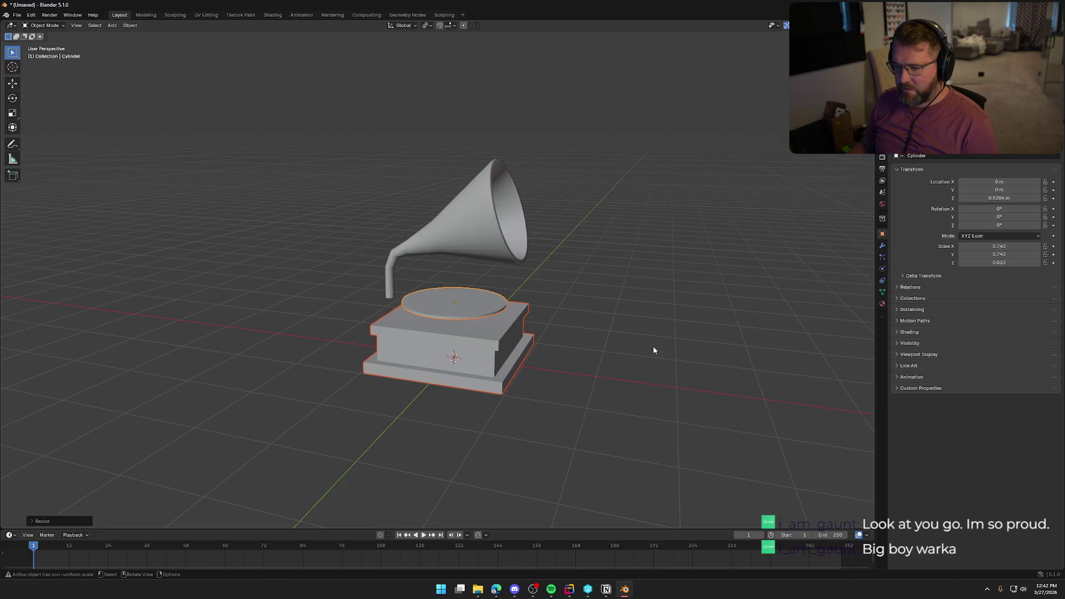
{"action": "key", "text": "KP_3"}
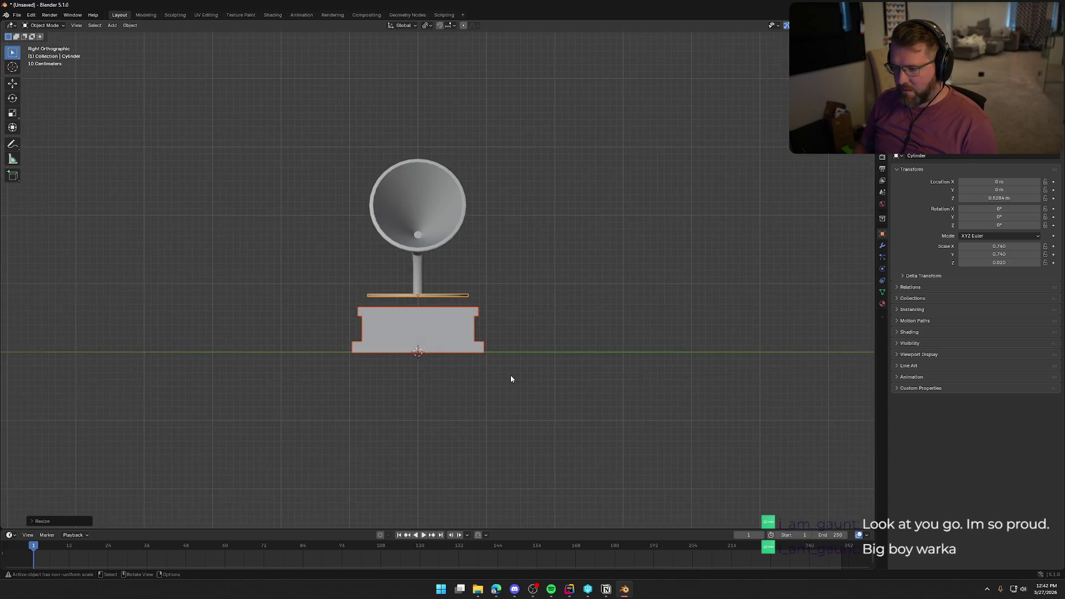
Move the turntable vertically along Z to a new height.
{"action": "scroll", "coordinate": [515, 366], "scroll_direction": "up", "scroll_amount": 6}
{"action": "key", "text": "g"}
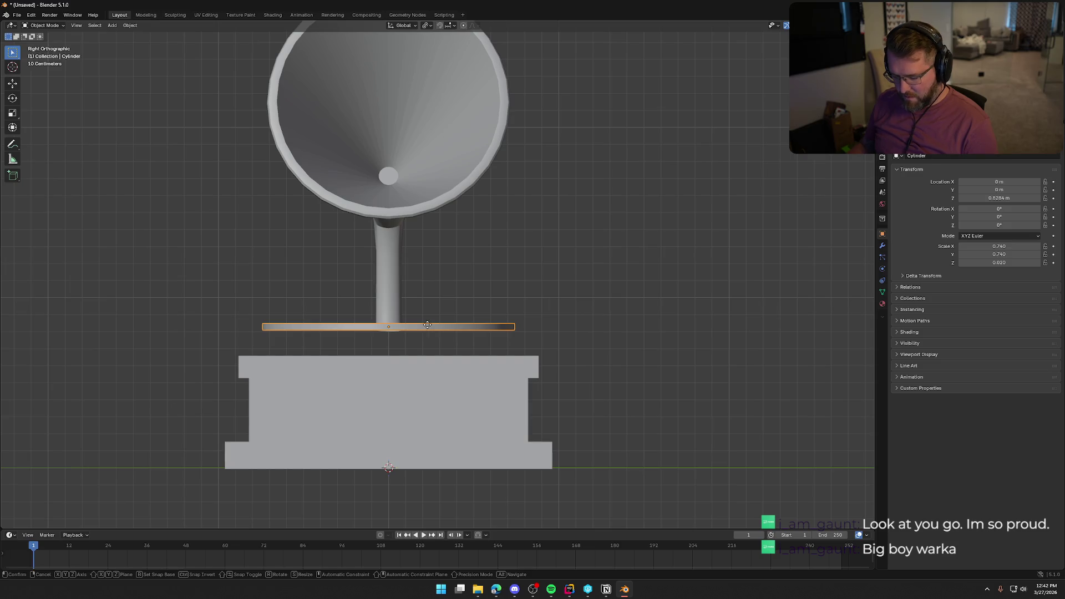
{"action": "key", "text": "z"}
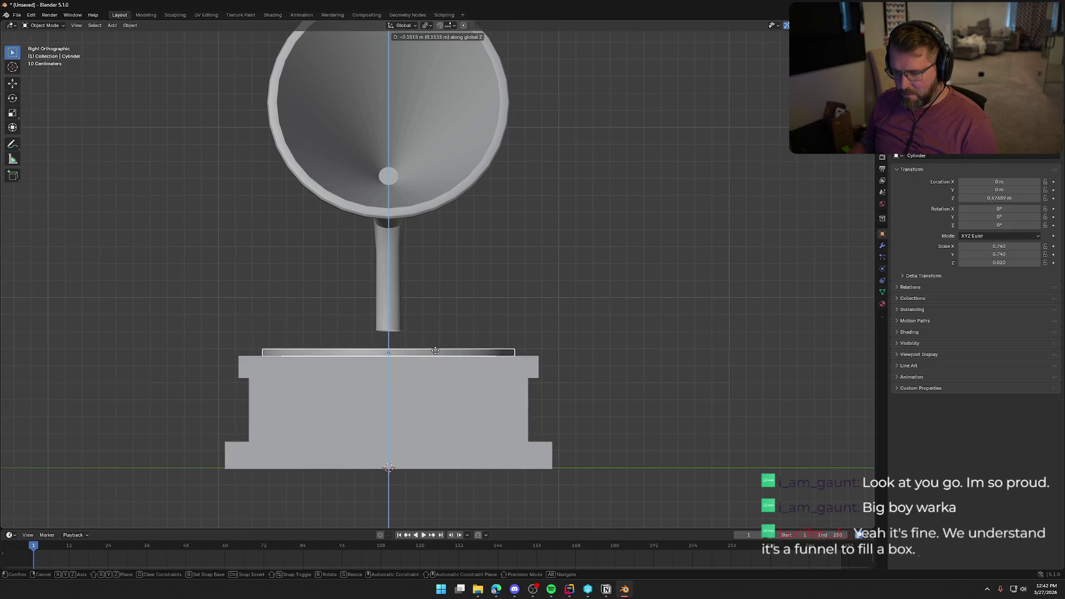
{"action": "left_click", "coordinate": [435, 351]}
Lower the horn along Z onto the turntable, then shift it slightly sideways in front view.
{"action": "left_click", "coordinate": [392, 288]}
{"action": "key", "text": "g"}
{"action": "key", "text": "z"}
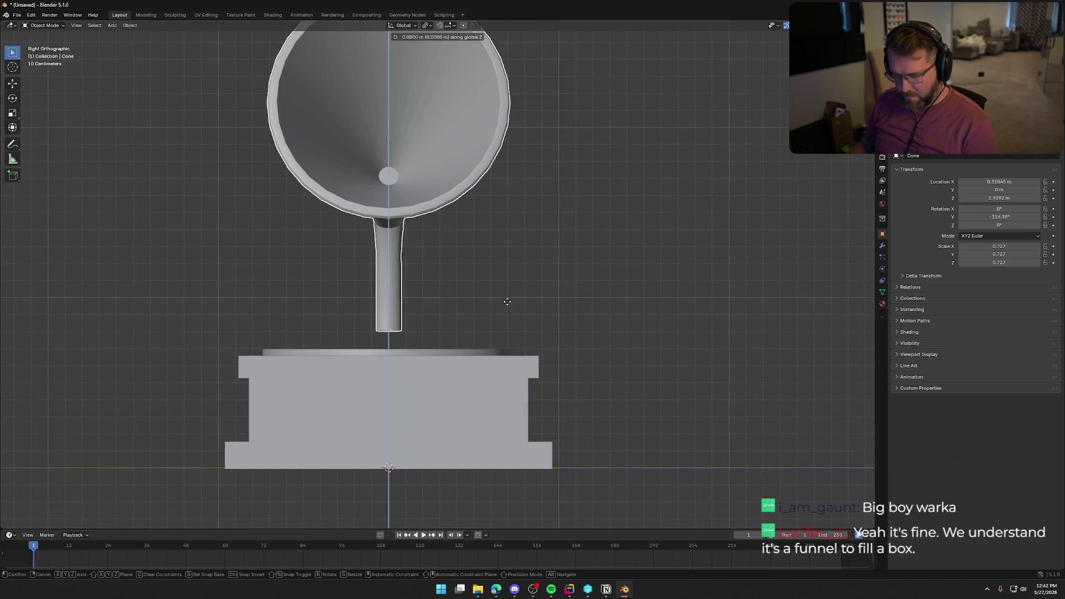
{"action": "left_click", "coordinate": [506, 326]}
{"action": "mouse_move", "coordinate": [466, 293]}
{"action": "middle_mouse_down"}
{"action": "mouse_move", "coordinate": [562, 318]}
{"action": "mouse_move", "coordinate": [431, 229]}
{"action": "middle_mouse_up"}
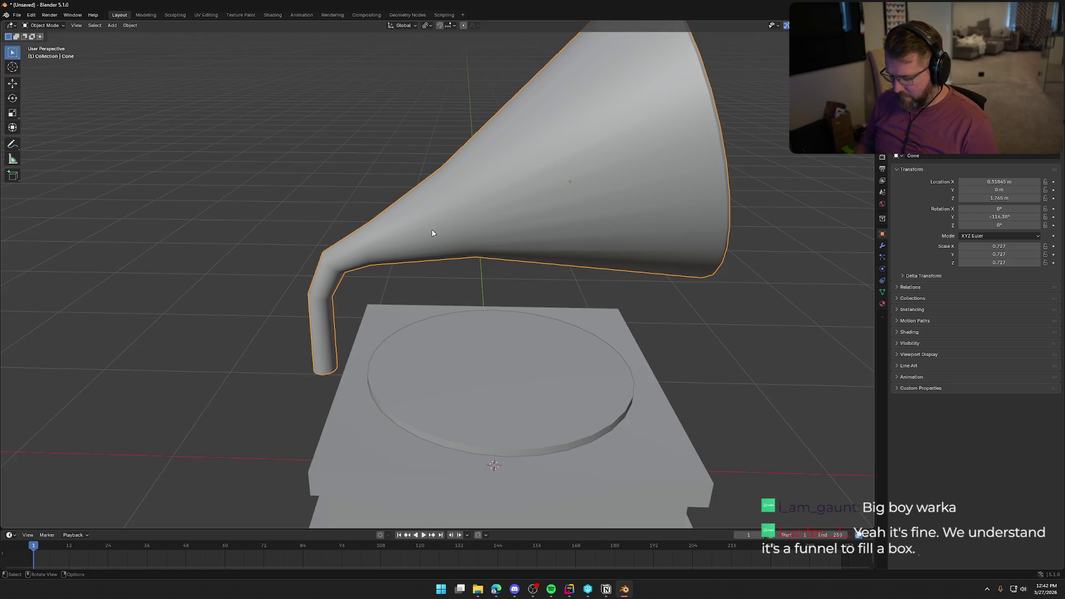
{"action": "key", "text": "KP_1"}
{"action": "key", "text": "g"}
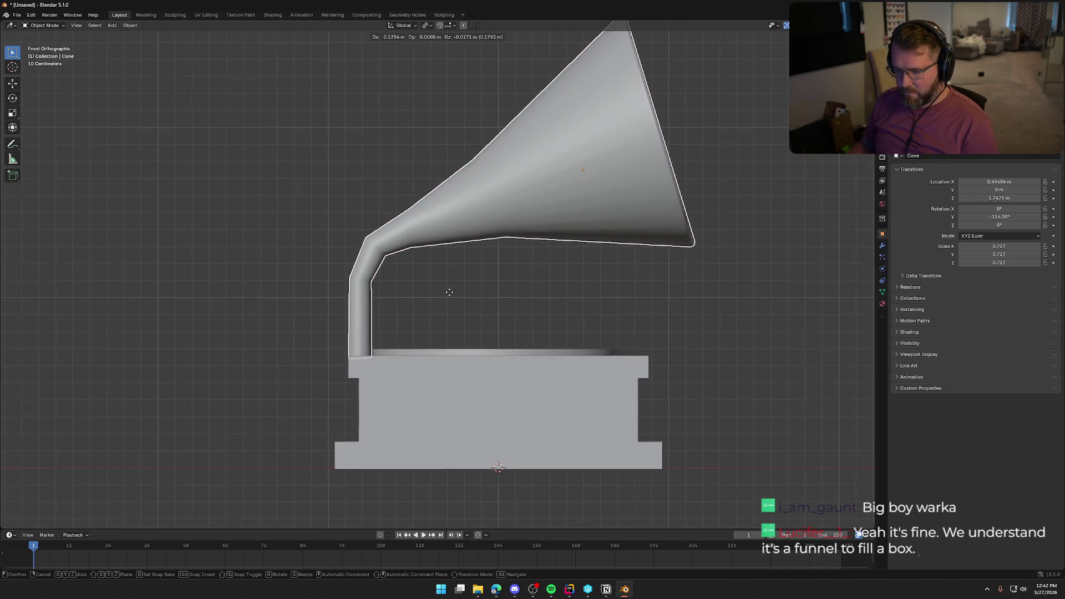
{"action": "left_click", "coordinate": [449, 292]}
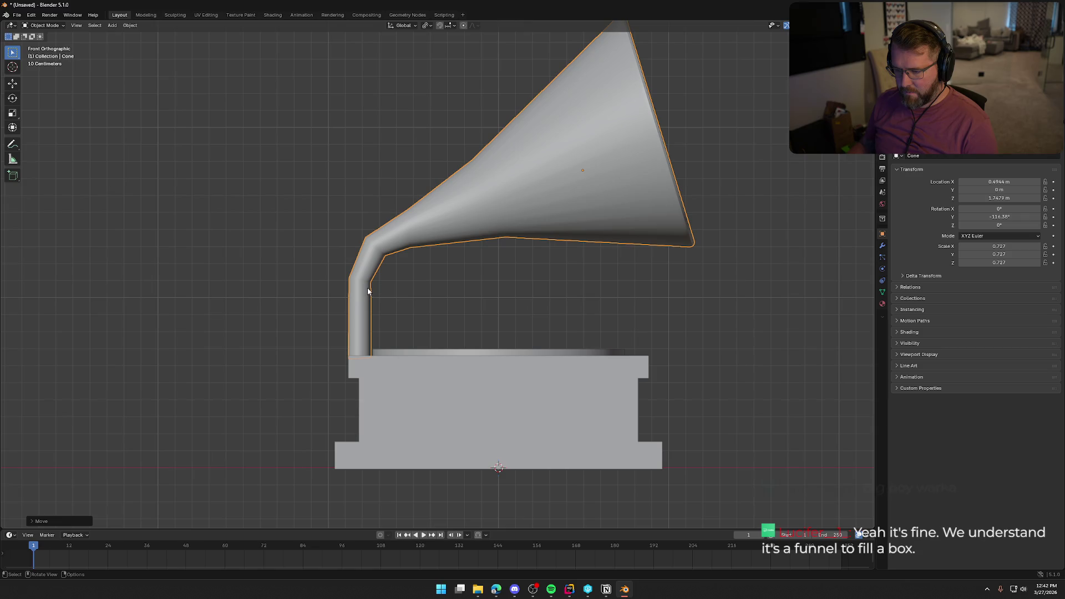
Tilt the horn to -110.73° on Y, then start turning it about Z.
{"action": "key", "text": "r"}
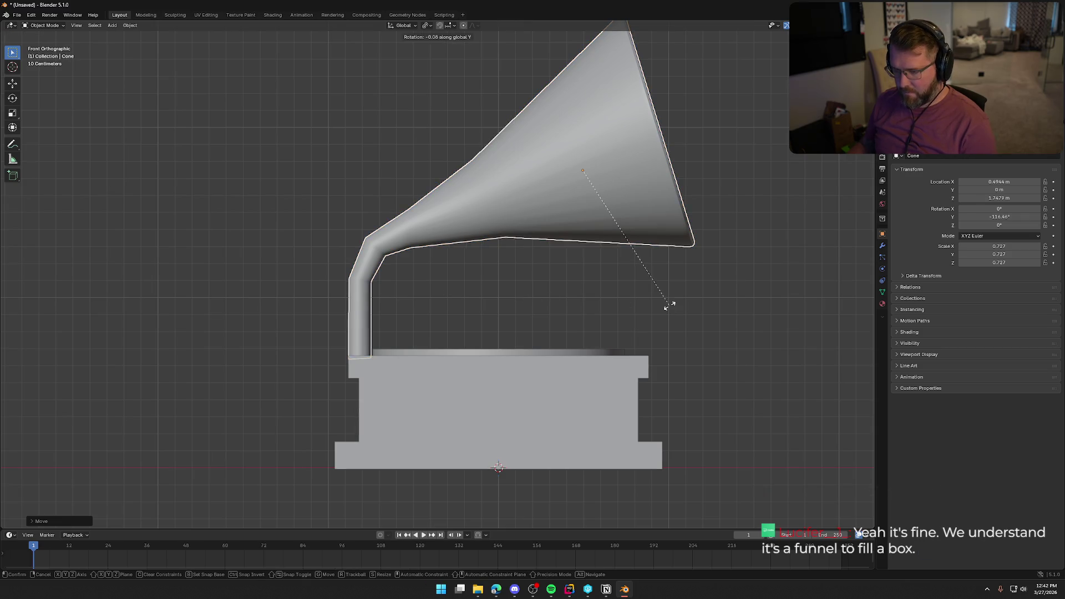
{"action": "left_click", "coordinate": [667, 299]}
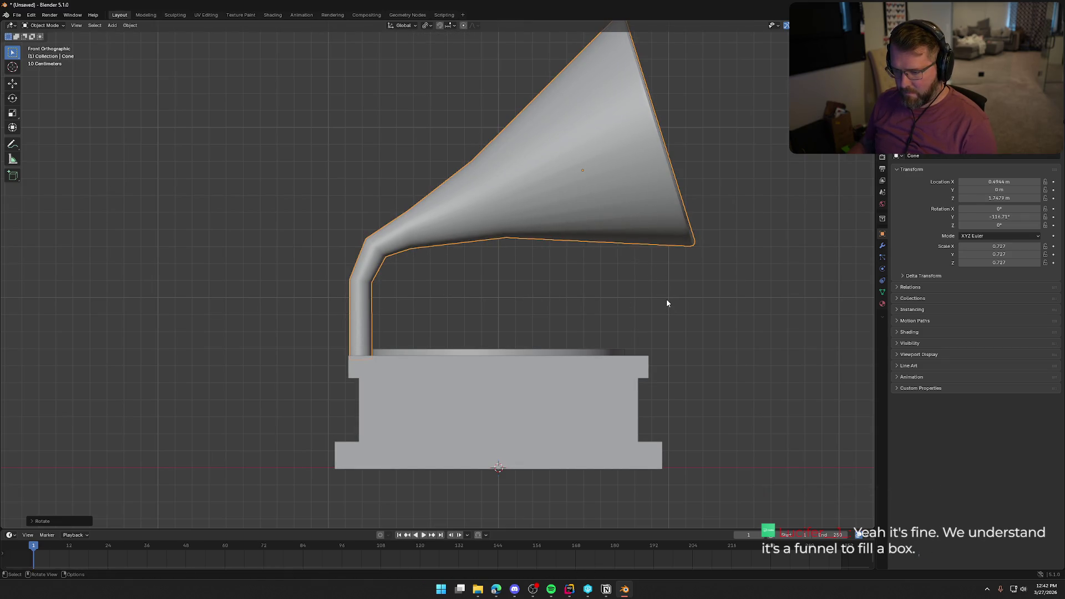
{"action": "left_click", "coordinate": [542, 298]}
{"action": "mouse_move", "coordinate": [541, 297]}
{"action": "middle_mouse_down"}
{"action": "mouse_move", "coordinate": [598, 305]}
{"action": "mouse_move", "coordinate": [520, 318]}
{"action": "mouse_move", "coordinate": [466, 309]}
{"action": "mouse_move", "coordinate": [409, 326]}
{"action": "mouse_move", "coordinate": [375, 316]}
{"action": "mouse_move", "coordinate": [422, 320]}
{"action": "mouse_move", "coordinate": [404, 241]}
{"action": "middle_mouse_up"}
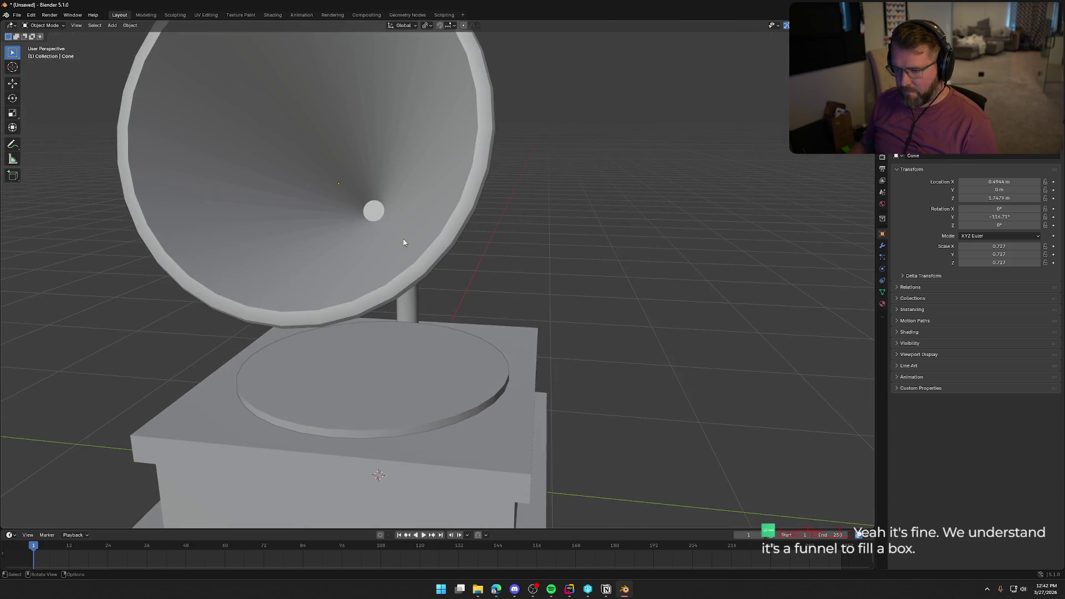
{"action": "left_click", "coordinate": [404, 241]}
{"action": "scroll", "coordinate": [430, 329], "scroll_direction": "down", "scroll_amount": 3}
{"action": "key", "text": "r"}
{"action": "key", "text": "z"}
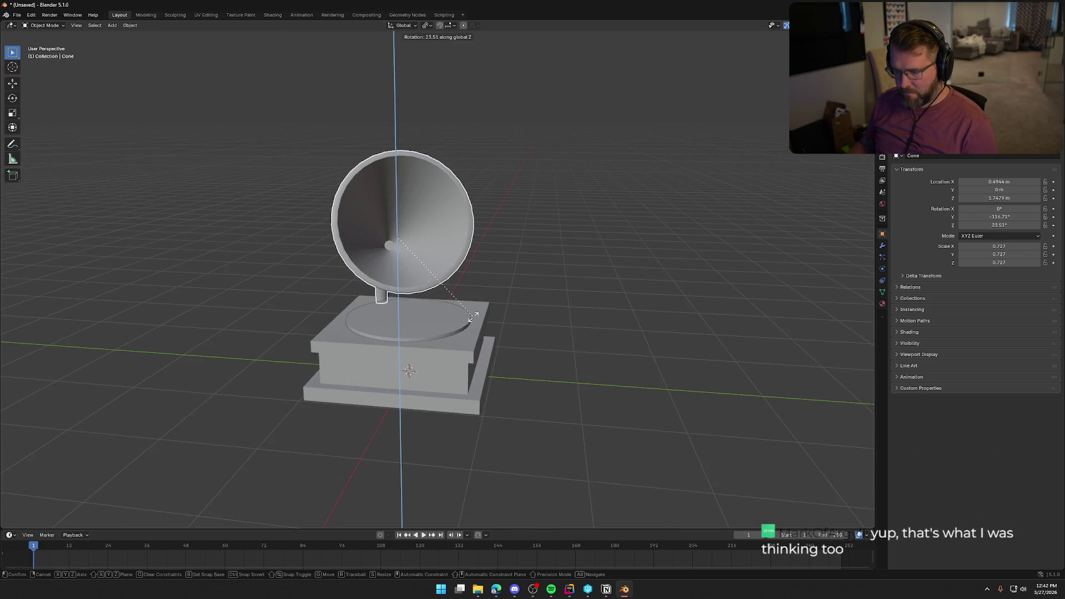
{"action": "key", "text": "Escape"}
{"action": "mouse_move", "coordinate": [446, 315]}
{"action": "middle_mouse_down"}
{"action": "mouse_move", "coordinate": [398, 301]}
{"action": "mouse_move", "coordinate": [428, 291]}
{"action": "mouse_move", "coordinate": [349, 293]}
{"action": "middle_mouse_up"}
{"action": "mouse_move", "coordinate": [537, 306]}
{"action": "middle_mouse_down"}
{"action": "mouse_move", "coordinate": [500, 322]}
{"action": "mouse_move", "coordinate": [419, 325]}
{"action": "mouse_move", "coordinate": [538, 320]}
{"action": "mouse_move", "coordinate": [398, 323]}
{"action": "mouse_move", "coordinate": [464, 326]}
{"action": "middle_mouse_up"}
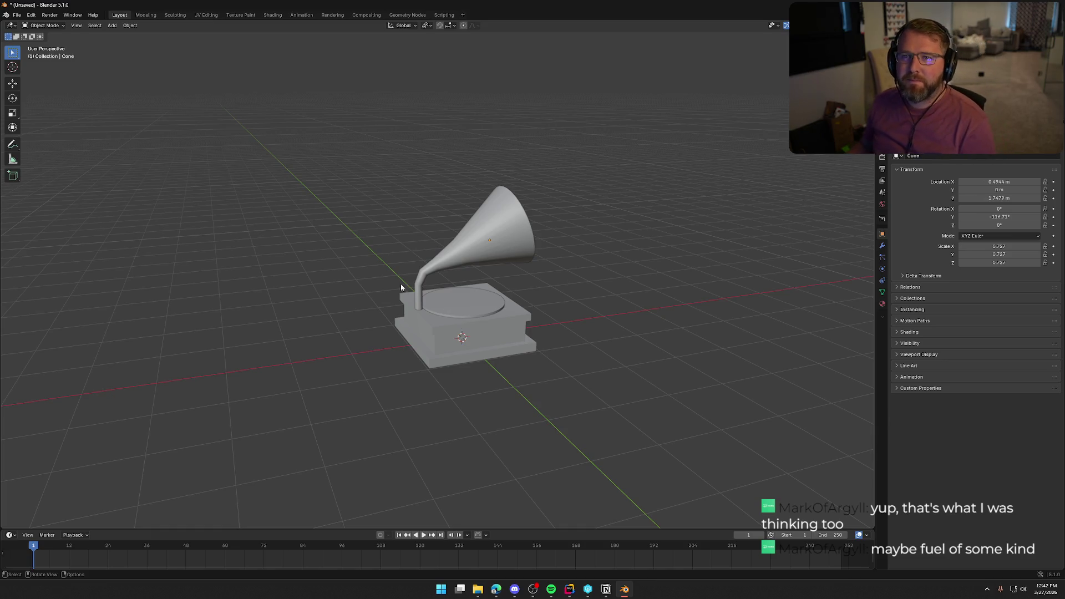
{"action": "scroll", "coordinate": [584, 324], "scroll_direction": "up", "scroll_amount": 3}
{"action": "mouse_move", "coordinate": [583, 325]}
{"action": "middle_mouse_down"}
{"action": "mouse_move", "coordinate": [590, 276]}
{"action": "mouse_move", "coordinate": [484, 279]}
{"action": "mouse_move", "coordinate": [544, 271]}
{"action": "middle_mouse_up"}
{"action": "scroll", "coordinate": [536, 293], "scroll_direction": "down", "scroll_amount": 2}
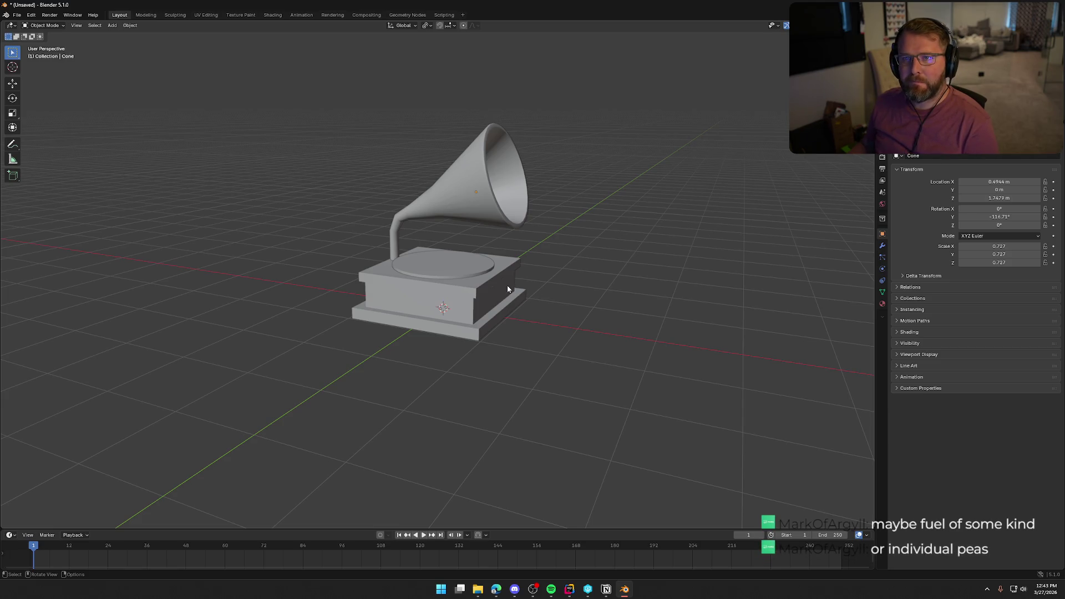
{"action": "mouse_move", "coordinate": [507, 285]}
{"action": "middle_mouse_down"}
{"action": "mouse_move", "coordinate": [488, 288]}
{"action": "mouse_move", "coordinate": [488, 302]}
{"action": "mouse_move", "coordinate": [534, 289]}
{"action": "mouse_move", "coordinate": [91, 252]}
{"action": "mouse_move", "coordinate": [488, 349]}
{"action": "mouse_move", "coordinate": [505, 288]}
{"action": "middle_mouse_up"}
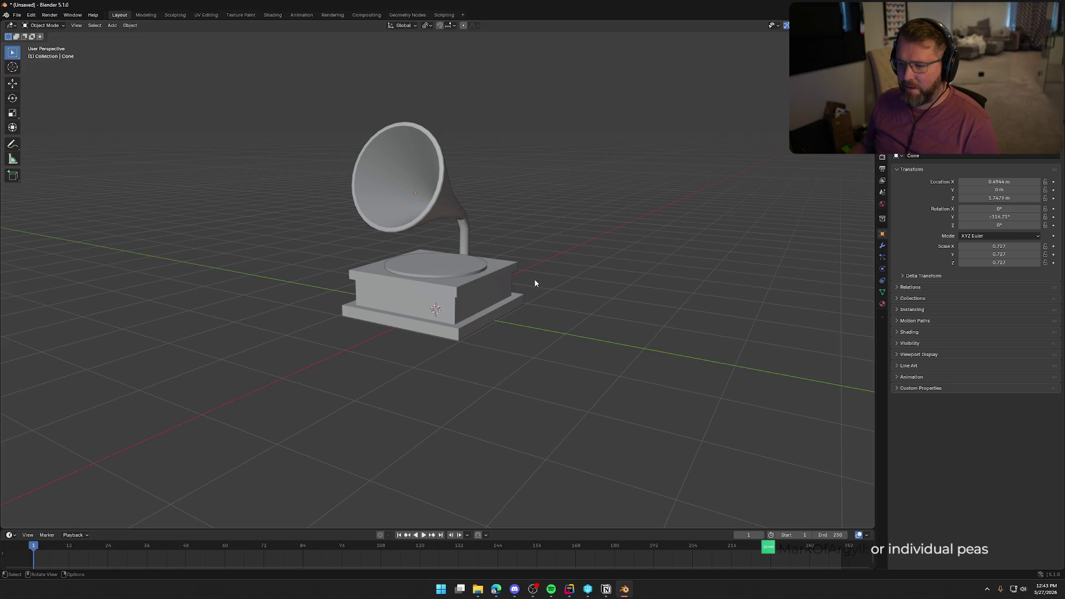
{"action": "mouse_move", "coordinate": [582, 328]}
{"action": "middle_mouse_down"}
{"action": "mouse_move", "coordinate": [609, 326]}
{"action": "mouse_move", "coordinate": [475, 295]}
{"action": "mouse_move", "coordinate": [502, 294]}
{"action": "mouse_move", "coordinate": [495, 290]}
{"action": "middle_mouse_up"}
{"action": "scroll", "coordinate": [489, 294], "scroll_direction": "up", "scroll_amount": 5}
{"action": "scroll", "coordinate": [495, 290], "scroll_direction": "up", "scroll_amount": 4}
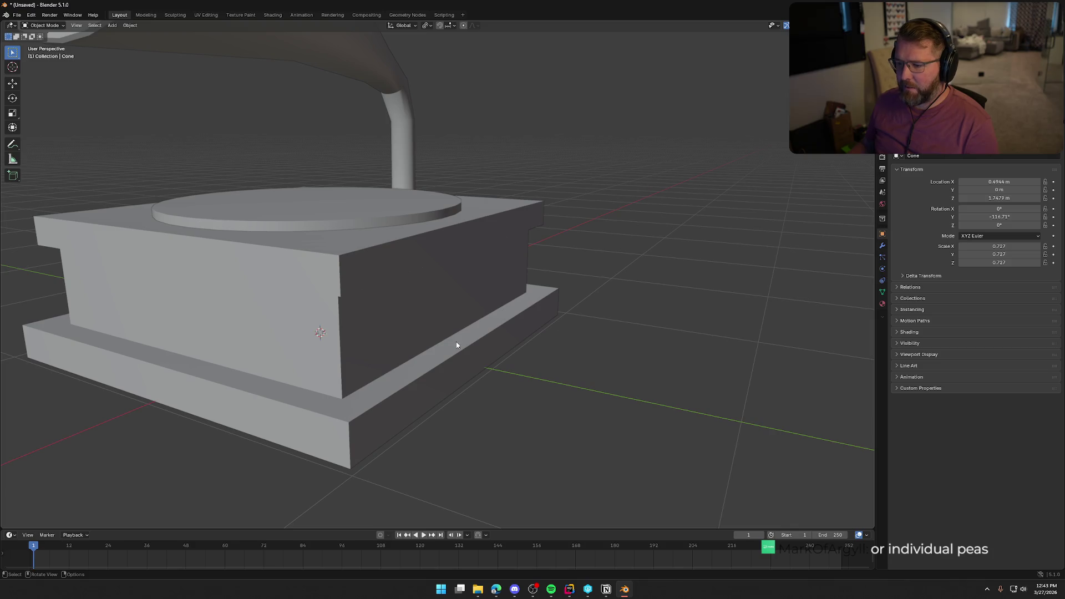
{"action": "scroll", "coordinate": [364, 269], "scroll_direction": "down", "scroll_amount": 6}
{"action": "mouse_move", "coordinate": [326, 217]}
{"action": "middle_mouse_down"}
{"action": "mouse_move", "coordinate": [412, 229]}
{"action": "mouse_move", "coordinate": [295, 231]}
{"action": "mouse_move", "coordinate": [291, 222]}
{"action": "mouse_move", "coordinate": [344, 285]}
{"action": "mouse_move", "coordinate": [443, 271]}
{"action": "mouse_move", "coordinate": [361, 297]}
{"action": "mouse_move", "coordinate": [326, 284]}
{"action": "mouse_move", "coordinate": [415, 238]}
{"action": "mouse_move", "coordinate": [494, 278]}
{"action": "middle_mouse_up"}
{"action": "scroll", "coordinate": [344, 285], "scroll_direction": "up", "scroll_amount": 3}
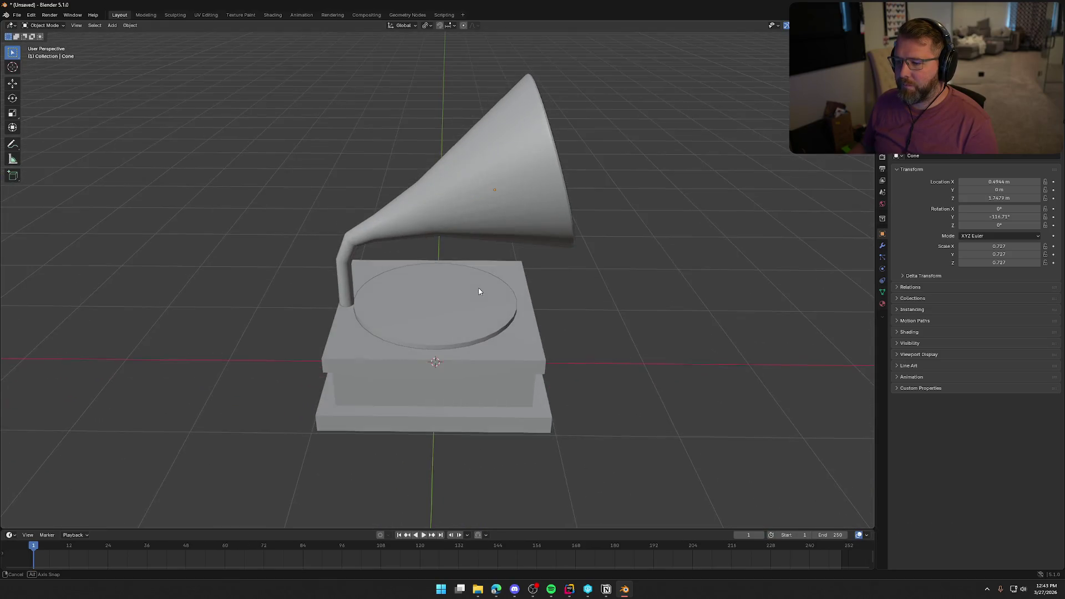
{"action": "mouse_move", "coordinate": [606, 306]}
{"action": "middle_mouse_down"}
{"action": "mouse_move", "coordinate": [256, 279]}
{"action": "mouse_move", "coordinate": [525, 295]}
{"action": "mouse_move", "coordinate": [537, 304]}
{"action": "middle_mouse_up"}
{"action": "scroll", "coordinate": [431, 278], "scroll_direction": "up", "scroll_amount": 5}
{"action": "mouse_move", "coordinate": [430, 278]}
{"action": "middle_mouse_down"}
{"action": "mouse_move", "coordinate": [508, 233]}
{"action": "mouse_move", "coordinate": [485, 244]}
{"action": "mouse_move", "coordinate": [509, 281]}
{"action": "mouse_move", "coordinate": [518, 271]}
{"action": "middle_mouse_up"}
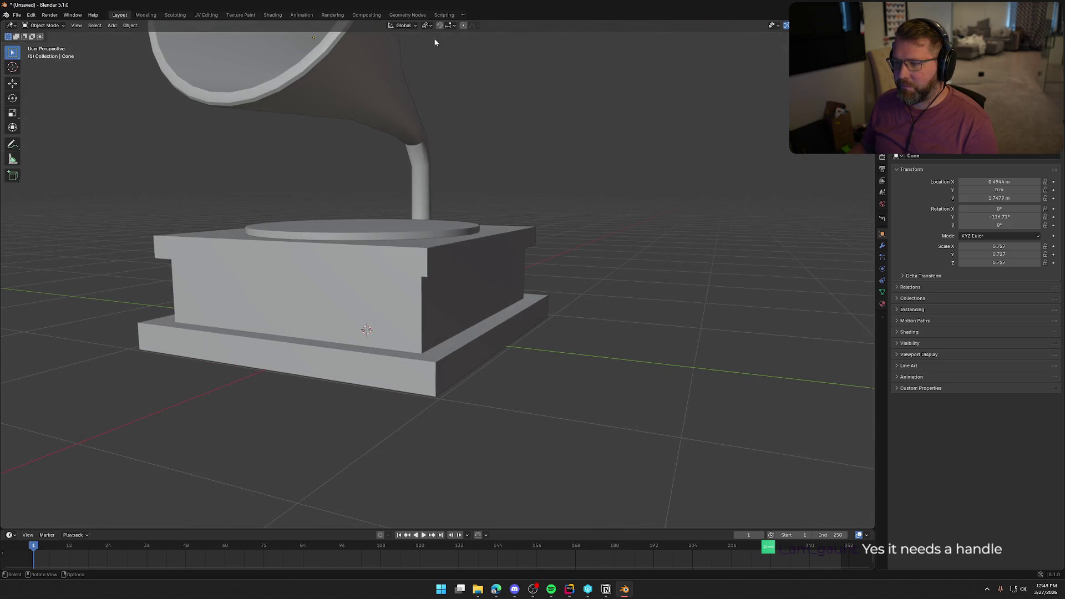
{"action": "left_click", "coordinate": [112, 27]}
{"action": "mouse_move", "coordinate": [129, 37]}
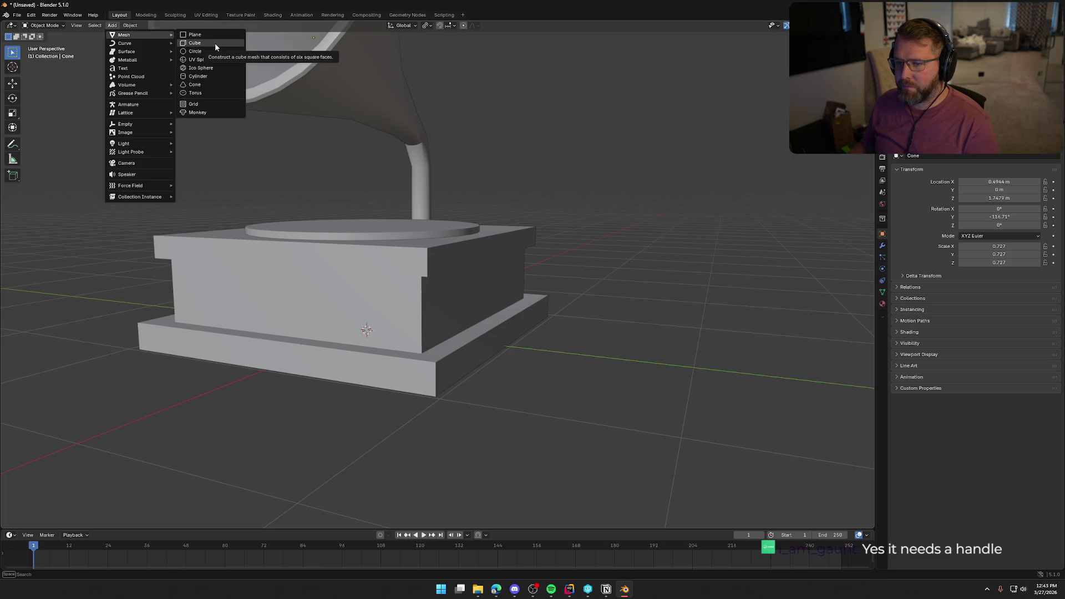
Add a cylinder, rotate it 90° on X and scale it down to 0.052.
{"action": "left_click", "coordinate": [213, 76]}
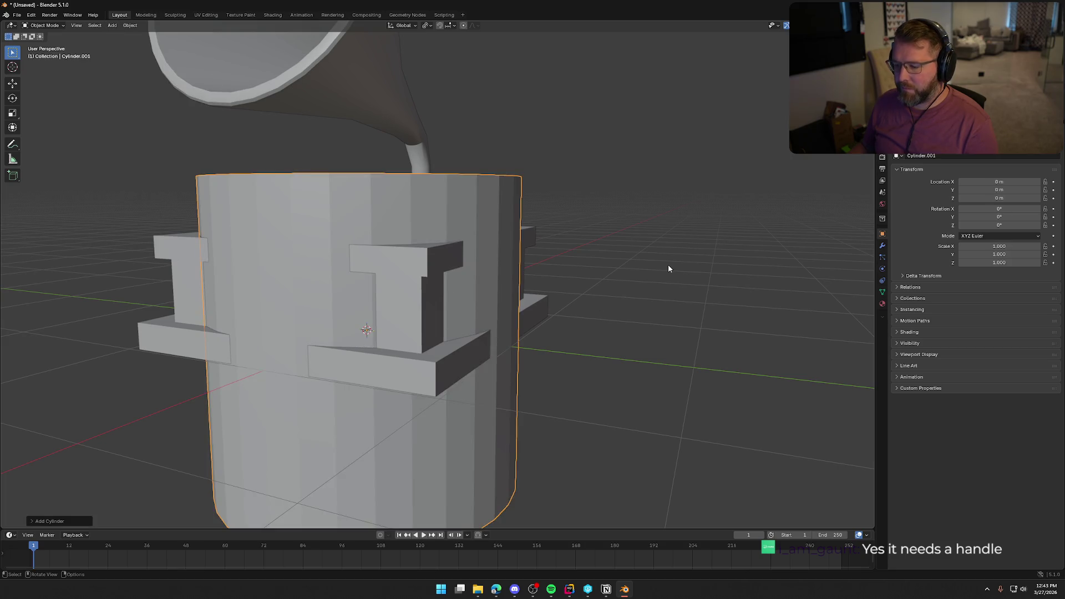
{"action": "scroll", "coordinate": [668, 269], "scroll_direction": "down", "scroll_amount": 2}
{"action": "key", "text": "r"}
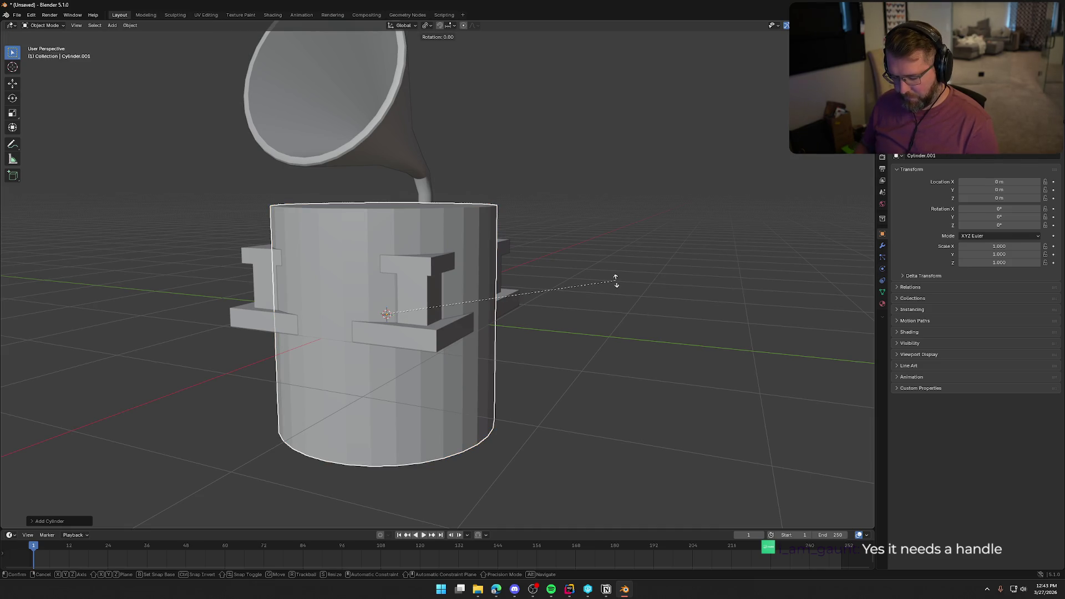
{"action": "type", "text": "x90"}
{"action": "key", "text": "Return"}
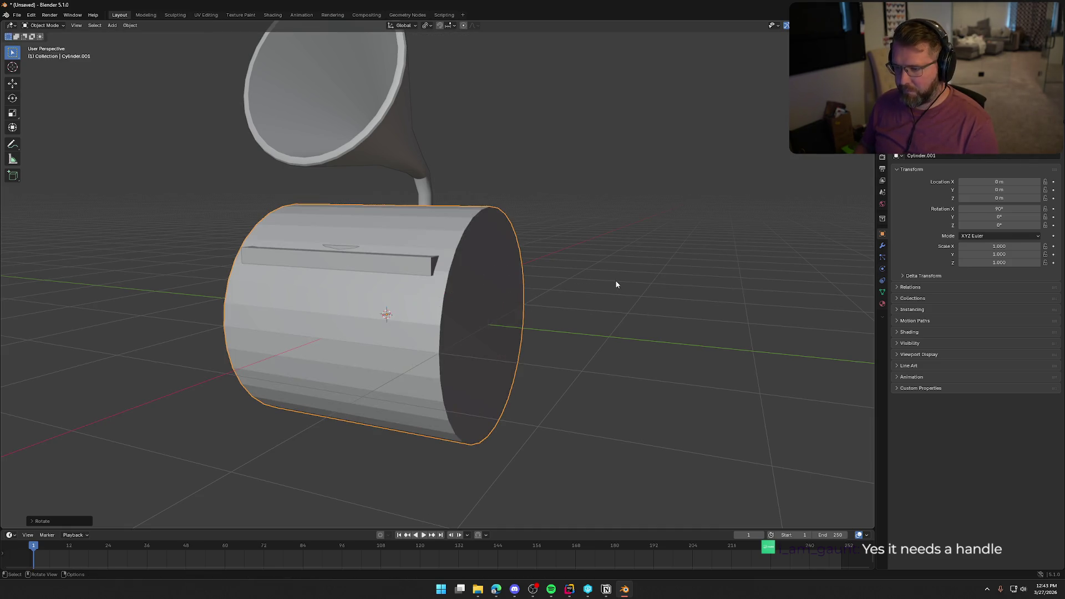
{"action": "key", "text": "s"}
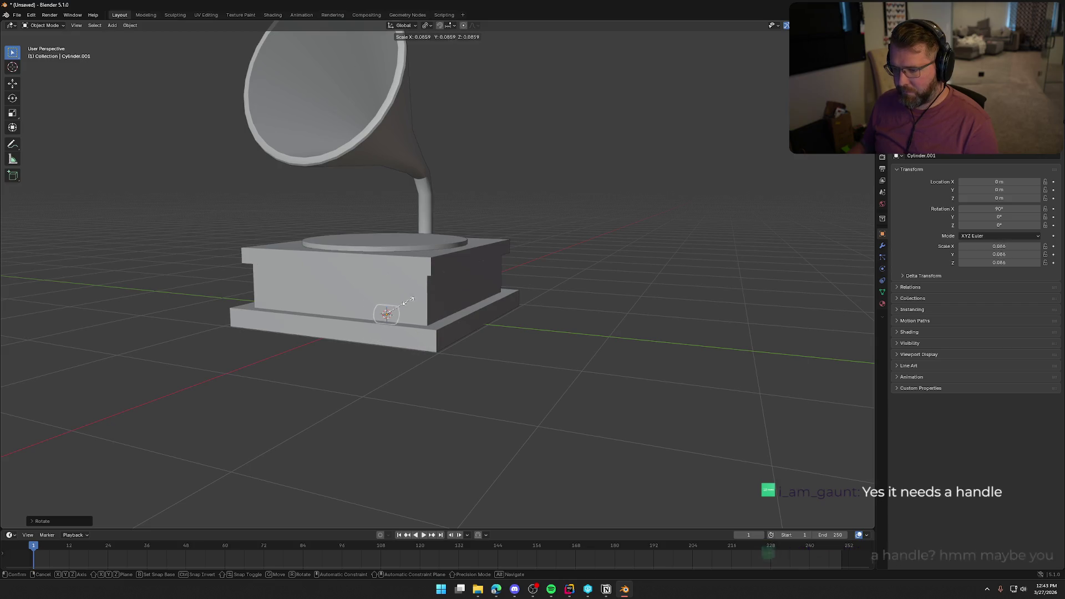
{"action": "left_click", "coordinate": [400, 307]}
Move the small cylinder beside the base and along X against the base's side.
{"action": "key", "text": "KP_3"}
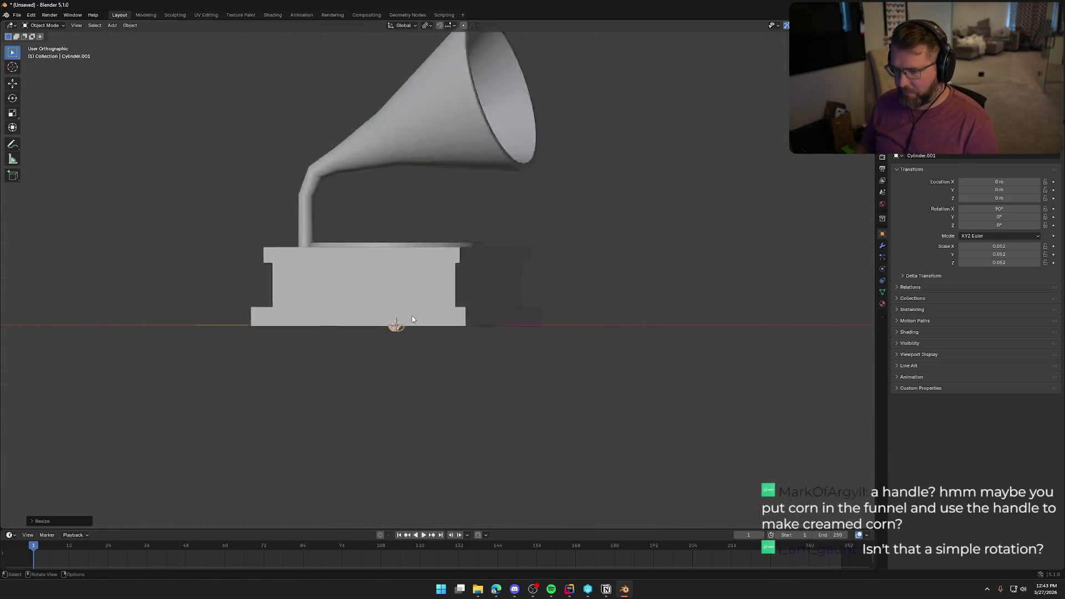
{"action": "key", "text": "g"}
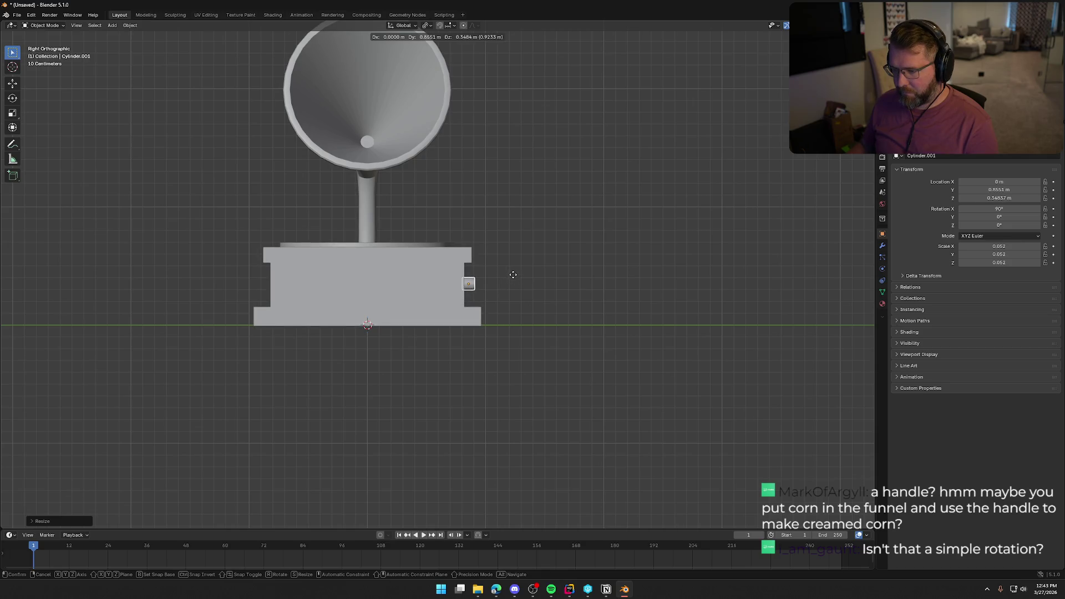
{"action": "left_click", "coordinate": [514, 273]}
{"action": "key", "text": "KP_1"}
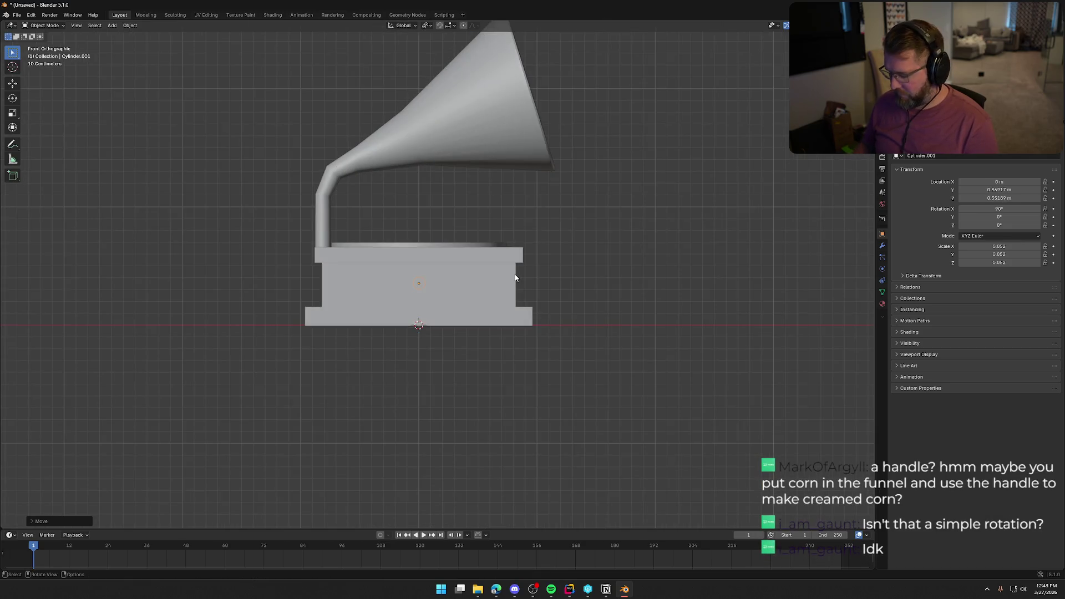
{"action": "key", "text": "KP_3"}
{"action": "mouse_move", "coordinate": [516, 277]}
{"action": "middle_mouse_down"}
{"action": "mouse_move", "coordinate": [482, 318]}
{"action": "mouse_move", "coordinate": [454, 325]}
{"action": "middle_mouse_up"}
{"action": "key", "text": "g"}
{"action": "key", "text": "x"}
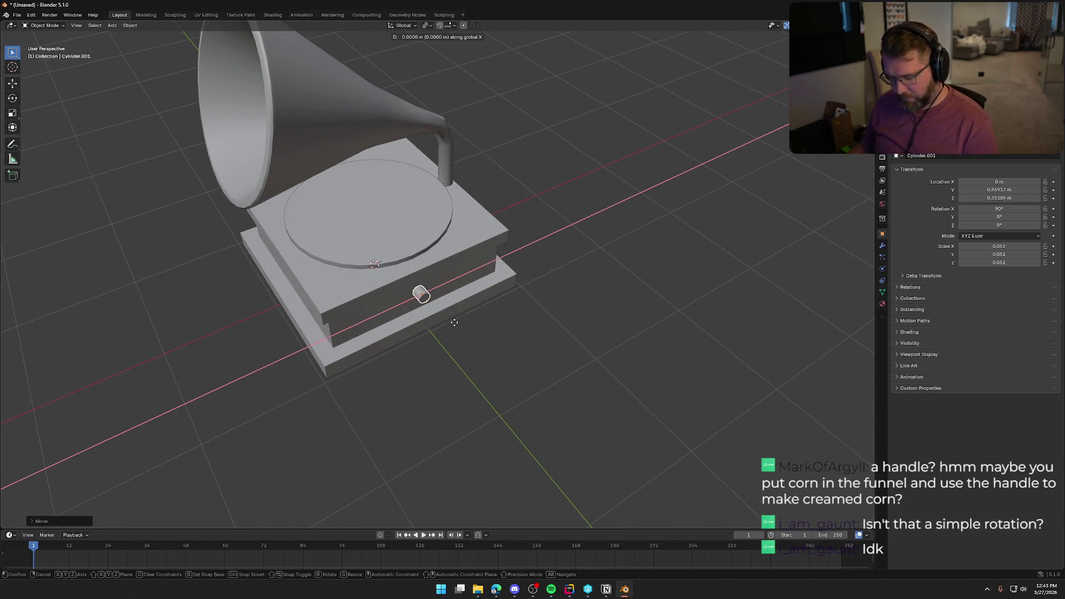
{"action": "left_click", "coordinate": [493, 307]}
{"action": "mouse_move", "coordinate": [493, 307]}
{"action": "middle_mouse_down"}
{"action": "mouse_move", "coordinate": [518, 288]}
{"action": "mouse_move", "coordinate": [535, 292]}
{"action": "middle_mouse_up"}
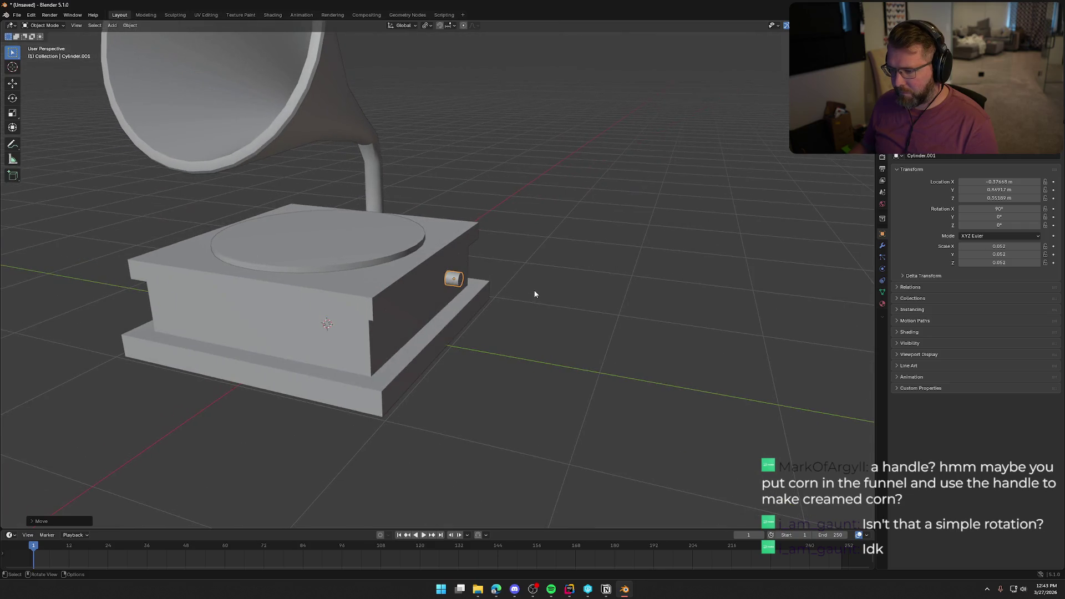
{"action": "scroll", "coordinate": [476, 322], "scroll_direction": "up", "scroll_amount": 4}
{"action": "scroll", "coordinate": [551, 334], "scroll_direction": "up", "scroll_amount": 3}
{"action": "mouse_move", "coordinate": [551, 334]}
{"action": "middle_mouse_down", "text": "shift"}
{"action": "mouse_move", "coordinate": [477, 269]}
{"action": "mouse_move", "coordinate": [525, 278]}
{"action": "middle_mouse_up", "text": "shift"}
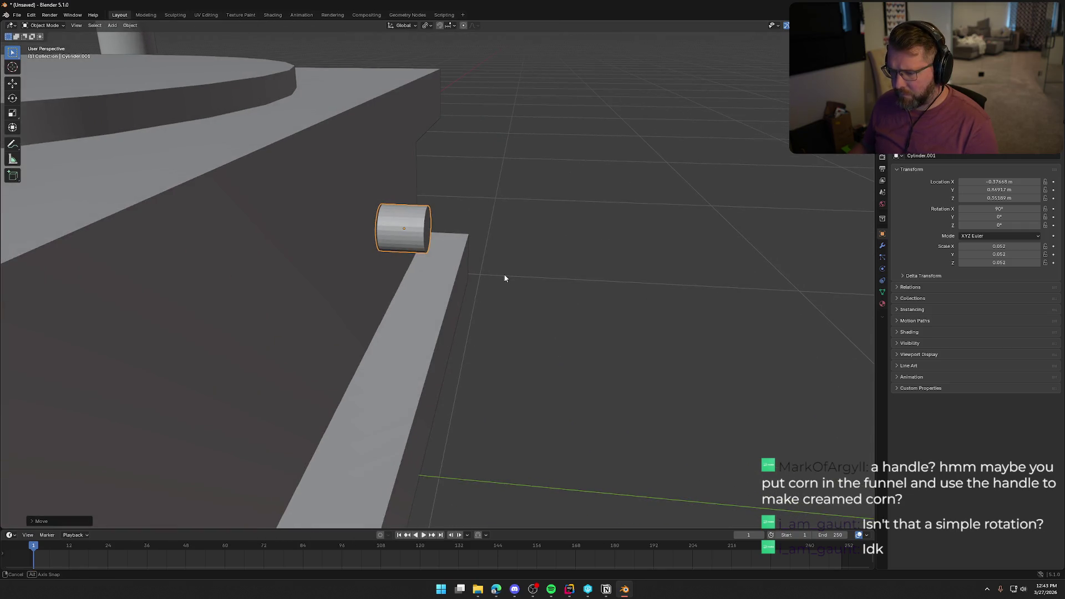
In Edit Mode, move the cylinder's outer end face along Y to lengthen it.
{"action": "key", "text": "Tab"}
{"action": "mouse_move", "coordinate": [469, 257]}
{"action": "middle_mouse_down"}
{"action": "mouse_move", "coordinate": [443, 252]}
{"action": "mouse_move", "coordinate": [547, 275]}
{"action": "middle_mouse_up"}
{"action": "left_click", "coordinate": [522, 248]}
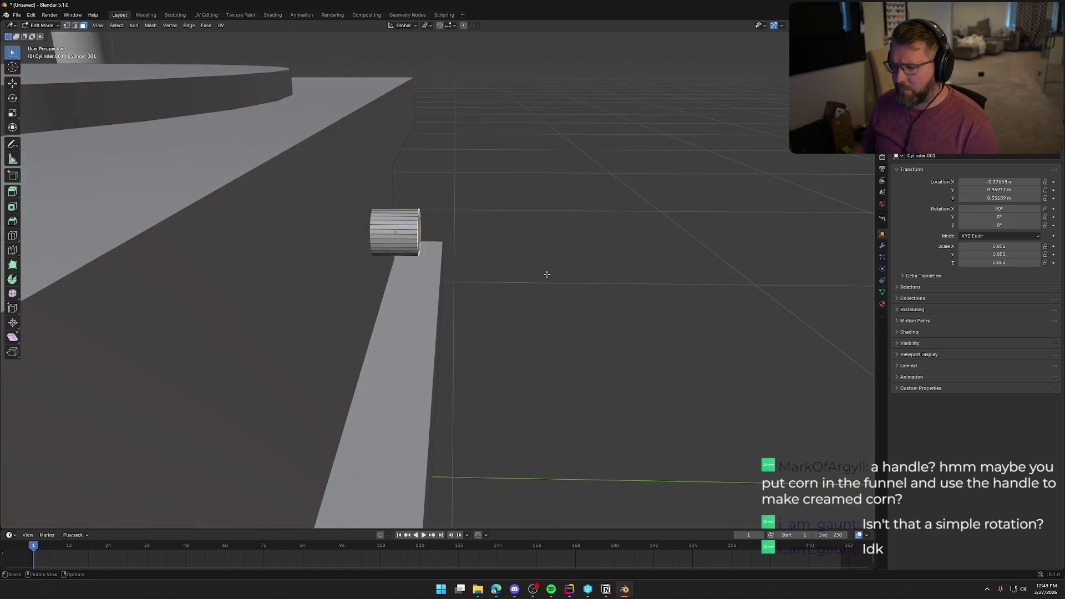
{"action": "key", "text": "g"}
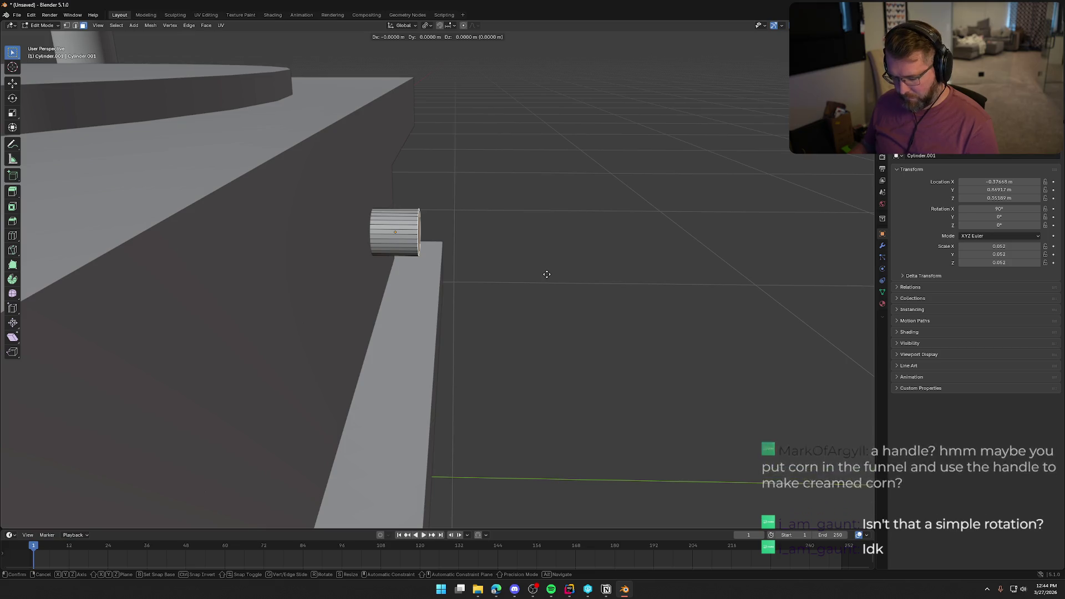
{"action": "key", "text": "y"}
{"action": "left_click", "coordinate": [687, 272]}
{"action": "mouse_move", "coordinate": [686, 272]}
{"action": "middle_mouse_down"}
{"action": "mouse_move", "coordinate": [592, 307]}
{"action": "mouse_move", "coordinate": [594, 333]}
{"action": "mouse_move", "coordinate": [528, 335]}
{"action": "mouse_move", "coordinate": [556, 346]}
{"action": "middle_mouse_up"}
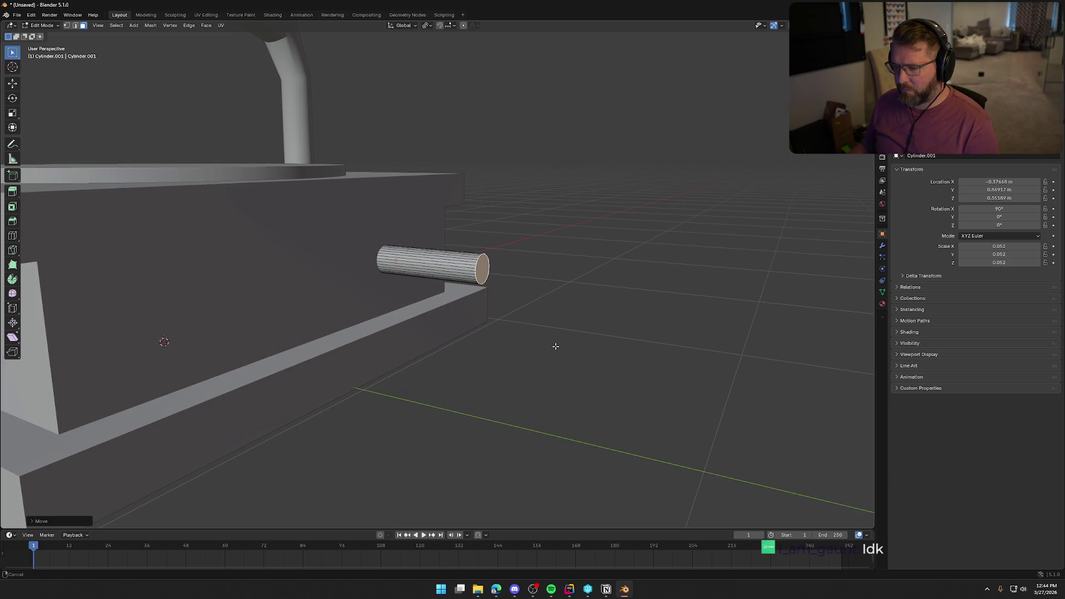
Scale the whole rod thinner and slide it along Y flush against the base.
{"action": "key", "text": "a"}
{"action": "key", "text": "s"}
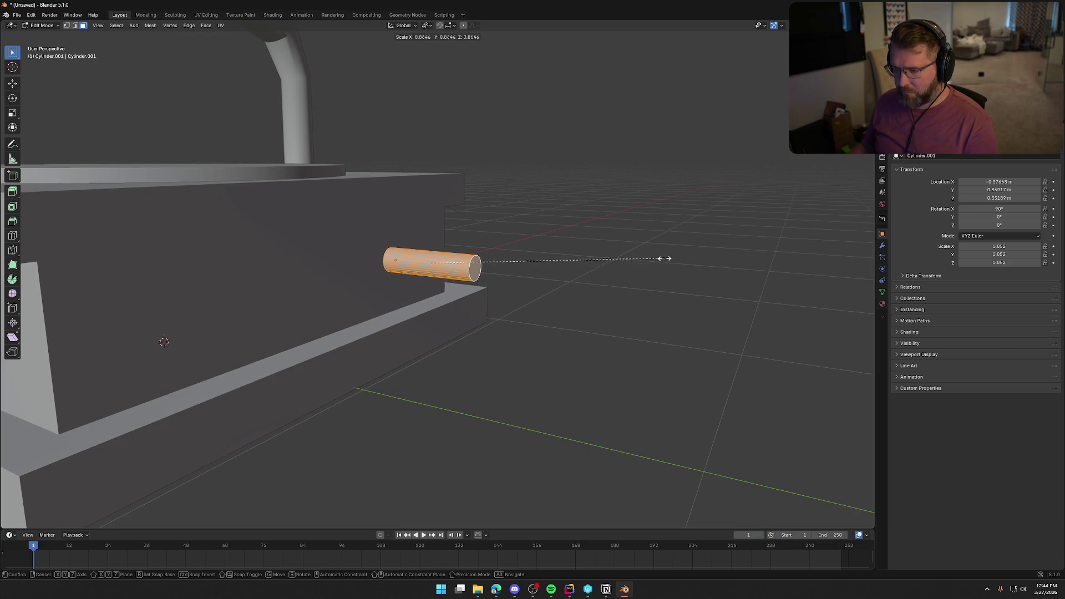
{"action": "left_click", "coordinate": [626, 269]}
{"action": "middle_click_drag", "start_coordinate": [626, 269], "coordinate": [618, 298]}
{"action": "key", "text": "KP_3"}
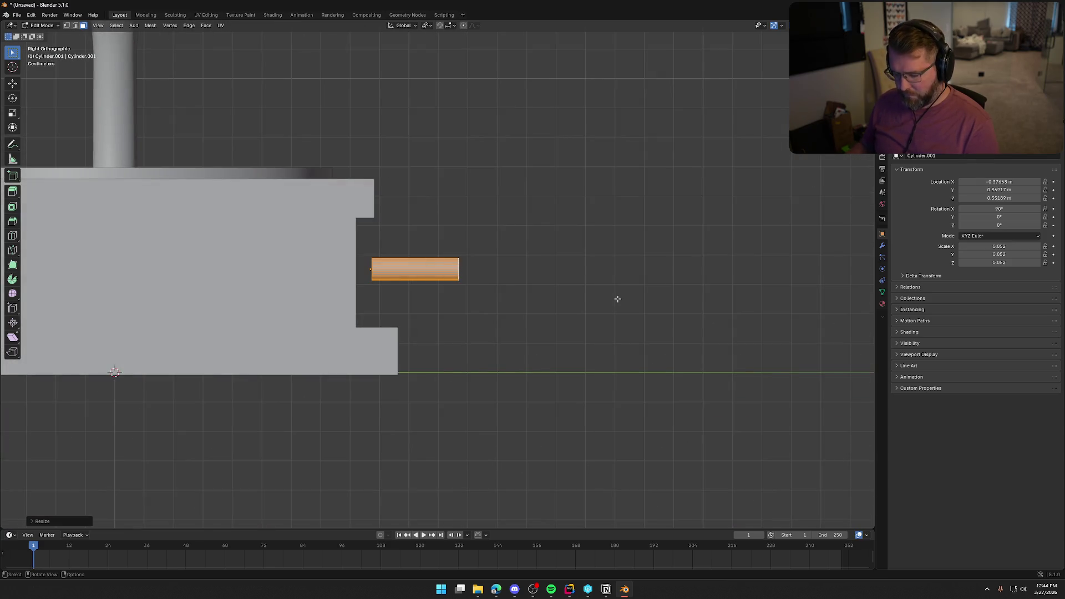
{"action": "key", "text": "g"}
{"action": "key", "text": "y"}
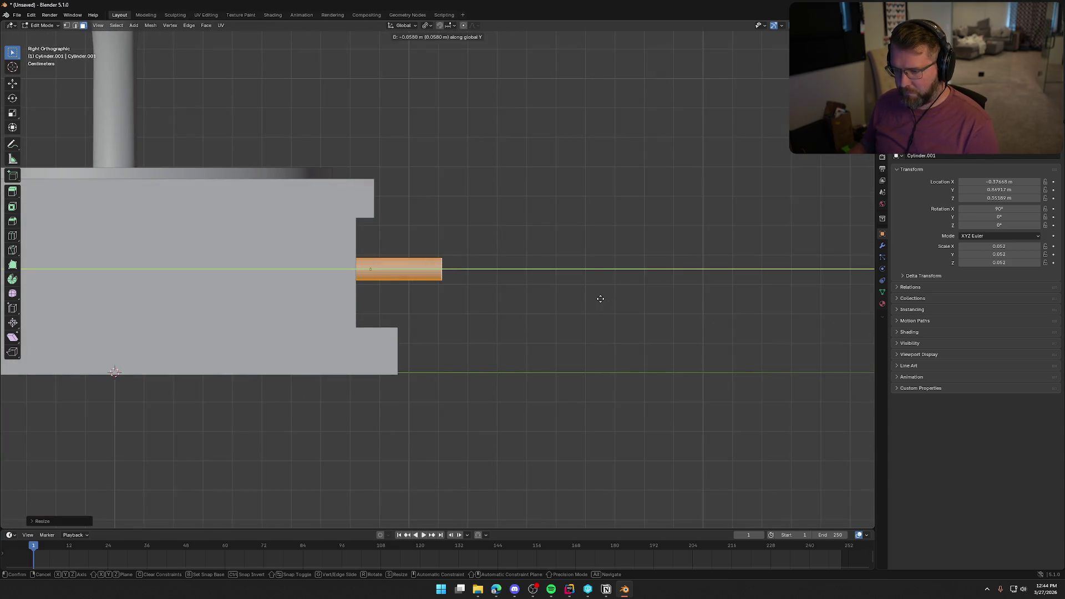
{"action": "left_click", "coordinate": [600, 300]}
{"action": "mouse_move", "coordinate": [526, 283]}
{"action": "middle_mouse_down"}
{"action": "mouse_move", "coordinate": [488, 340]}
{"action": "mouse_move", "coordinate": [475, 317]}
{"action": "mouse_move", "coordinate": [407, 286]}
{"action": "middle_mouse_up"}
{"action": "key", "text": "Tab"}
{"action": "scroll", "coordinate": [495, 308], "scroll_direction": "up", "scroll_amount": 3}
{"action": "right_click", "coordinate": [400, 288]}
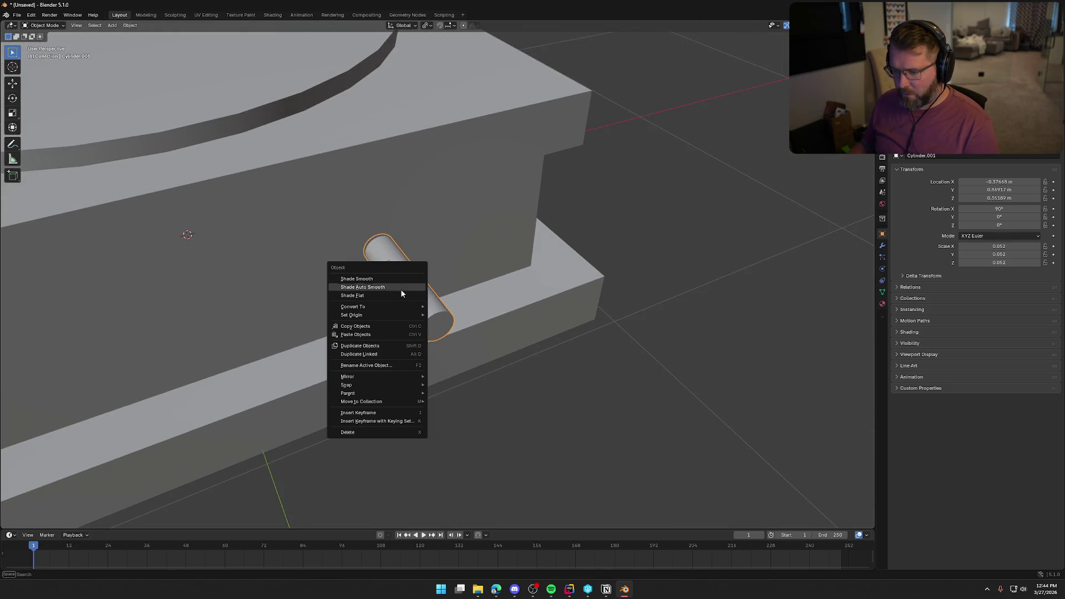
Apply Shade Auto Smooth to the crank rod cylinder, then toggle Edit Mode in and out.
{"action": "left_click", "coordinate": [400, 285]}
{"action": "scroll", "coordinate": [558, 383], "scroll_direction": "up", "scroll_amount": 3}
{"action": "middle_click_drag", "start_coordinate": [558, 383], "coordinate": [527, 311], "text": "shift"}
{"action": "scroll", "coordinate": [527, 312], "scroll_direction": "up", "scroll_amount": 2}
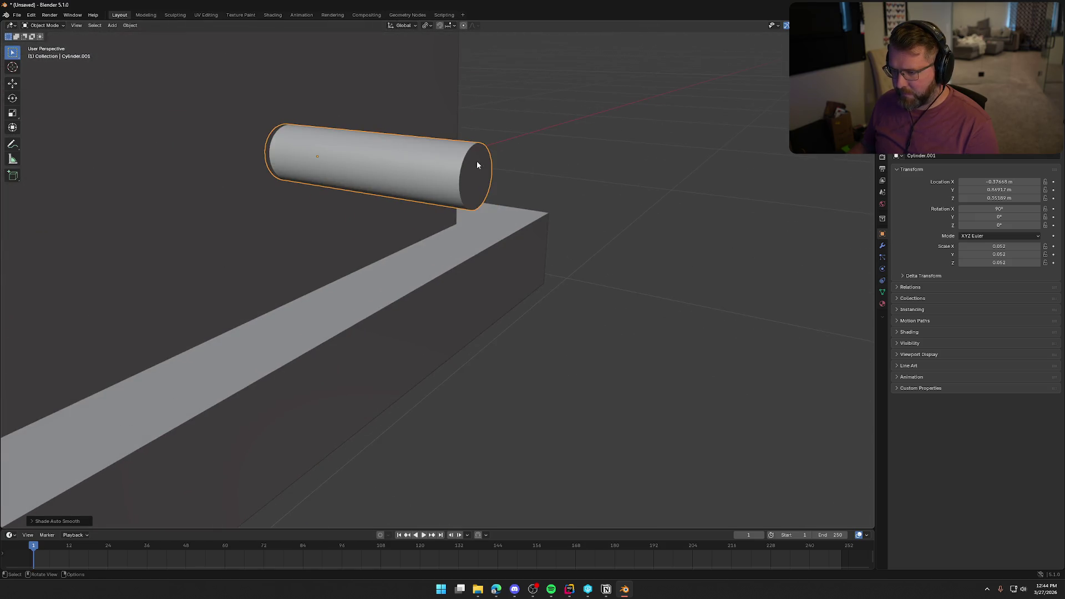
{"action": "key", "text": "Tab"}
{"action": "scroll", "coordinate": [477, 165], "scroll_direction": "down", "scroll_amount": 3}
{"action": "mouse_move", "coordinate": [522, 270]}
{"action": "middle_mouse_down"}
{"action": "mouse_move", "coordinate": [531, 276]}
{"action": "mouse_move", "coordinate": [478, 279]}
{"action": "mouse_move", "coordinate": [548, 275]}
{"action": "middle_mouse_up"}
{"action": "scroll", "coordinate": [478, 278], "scroll_direction": "up", "scroll_amount": 2}
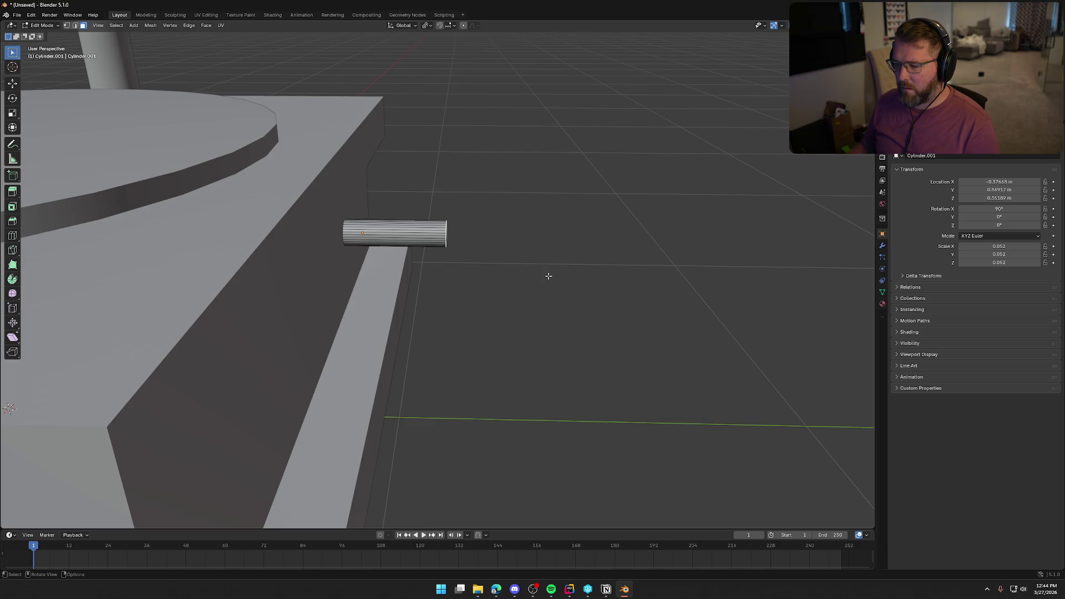
{"action": "key", "text": "Tab"}
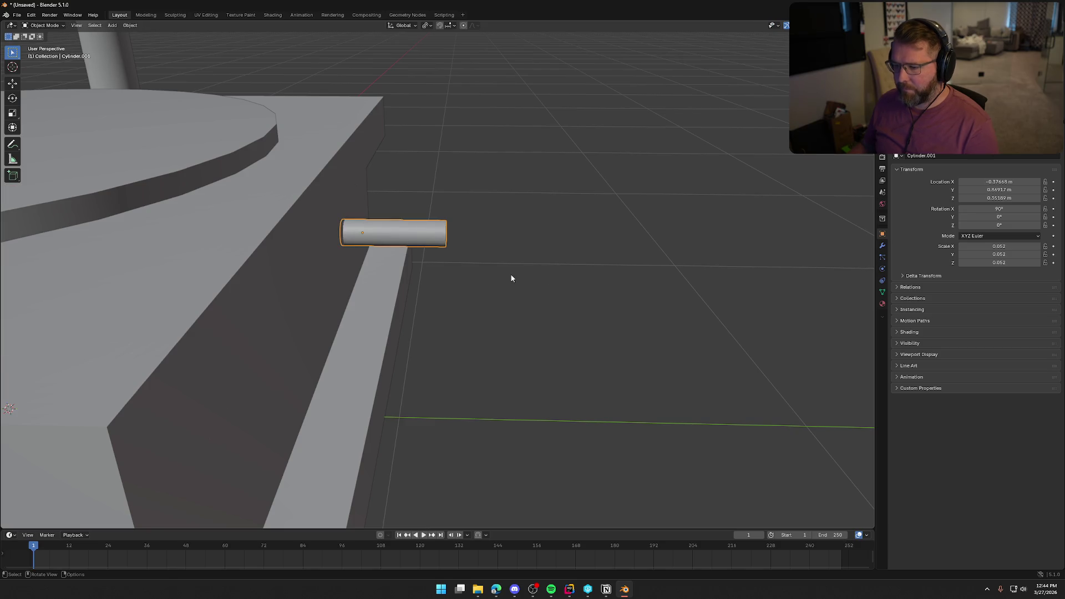
Duplicate the crank cylinder, rotate it 90° on X, and stand it above the stub's end.
{"action": "key", "text": "shift+d"}
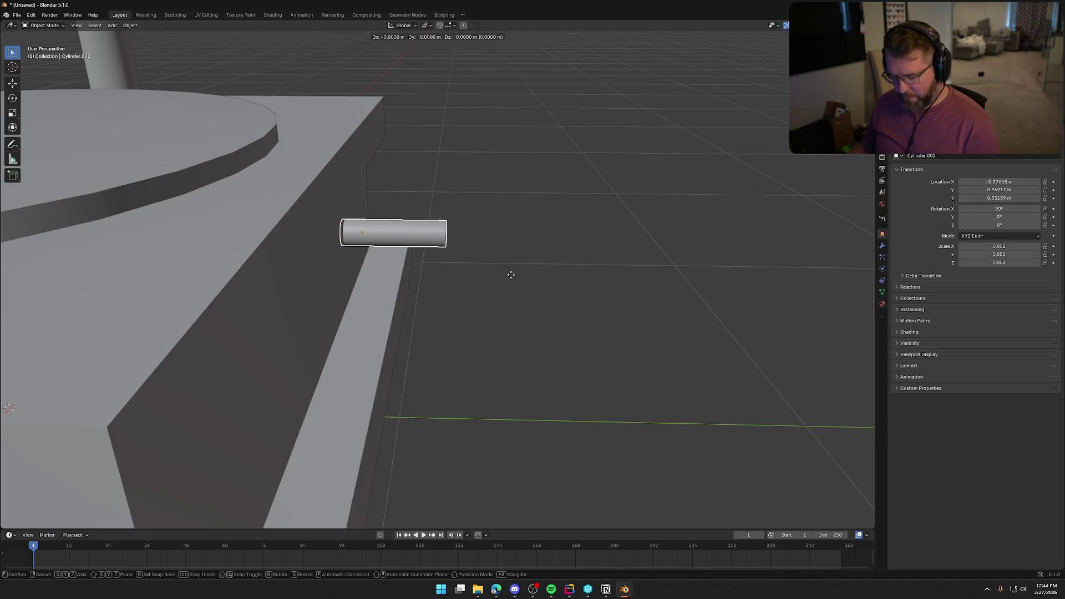
{"action": "key", "text": "y"}
{"action": "left_click", "coordinate": [644, 269]}
{"action": "type", "text": "r"}
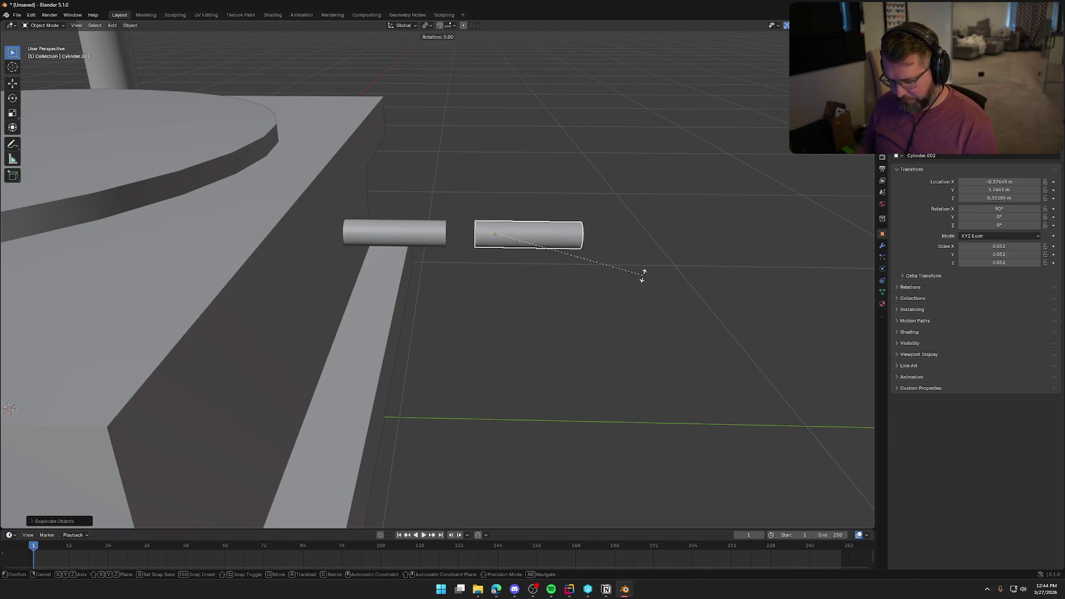
{"action": "type", "text": "x90"}
{"action": "key", "text": "Return"}
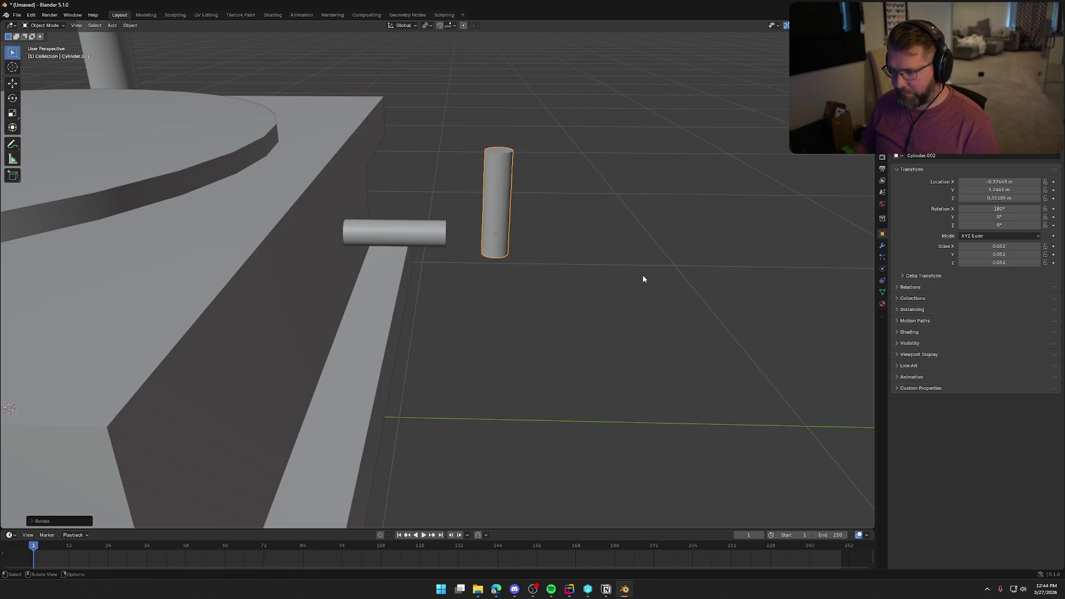
{"action": "mouse_move", "coordinate": [535, 295]}
{"action": "middle_mouse_down"}
{"action": "mouse_move", "coordinate": [467, 308]}
{"action": "mouse_move", "coordinate": [547, 281]}
{"action": "mouse_move", "coordinate": [540, 285]}
{"action": "middle_mouse_up"}
{"action": "key", "text": "g"}
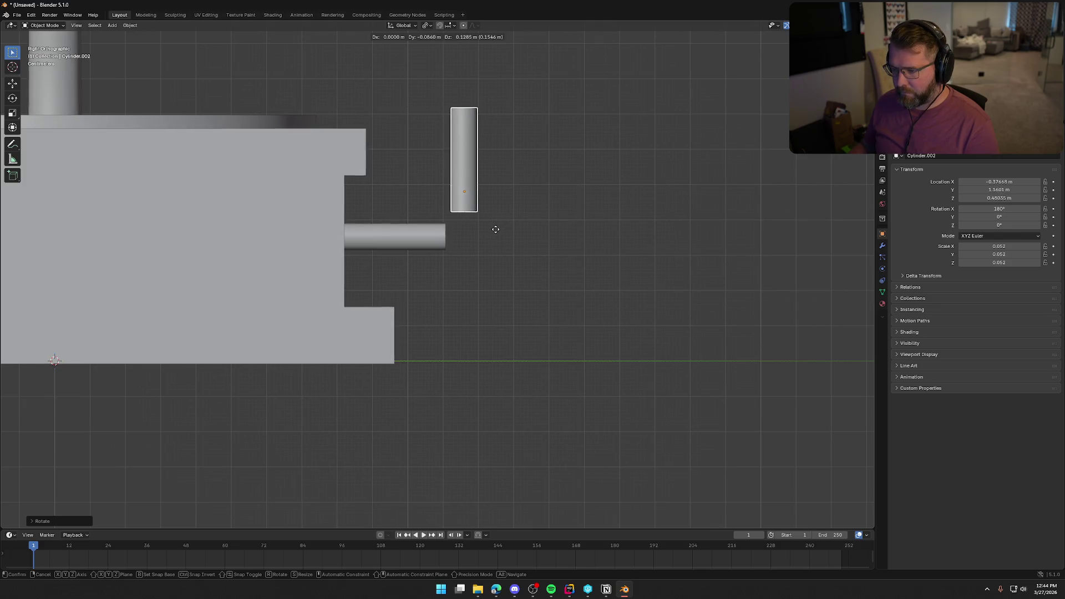
{"action": "left_click", "coordinate": [491, 230]}
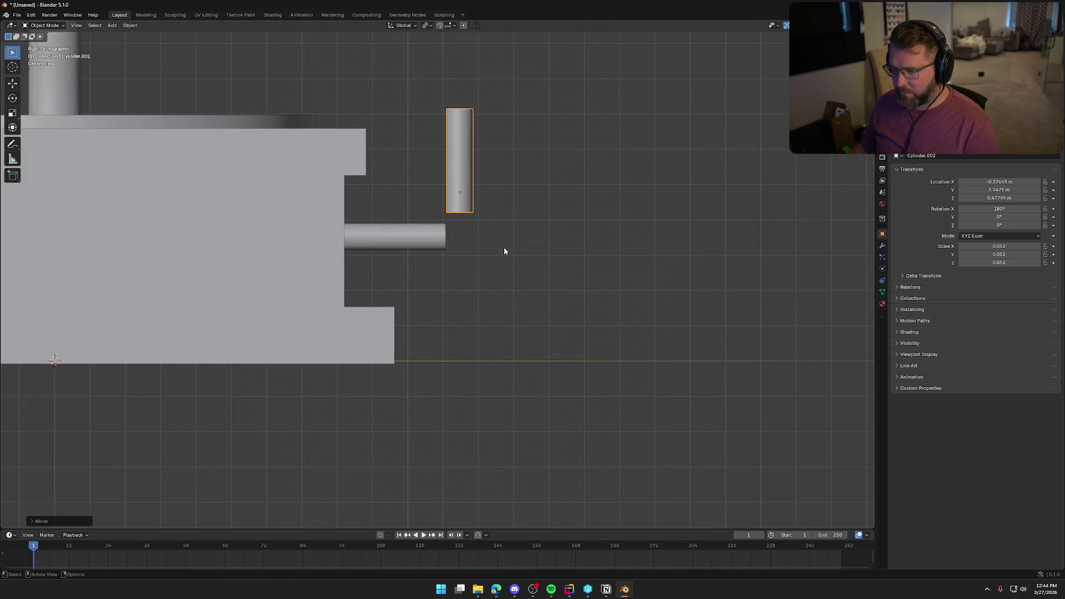
{"action": "middle_click_drag", "start_coordinate": [547, 235], "coordinate": [514, 298], "text": "shift"}
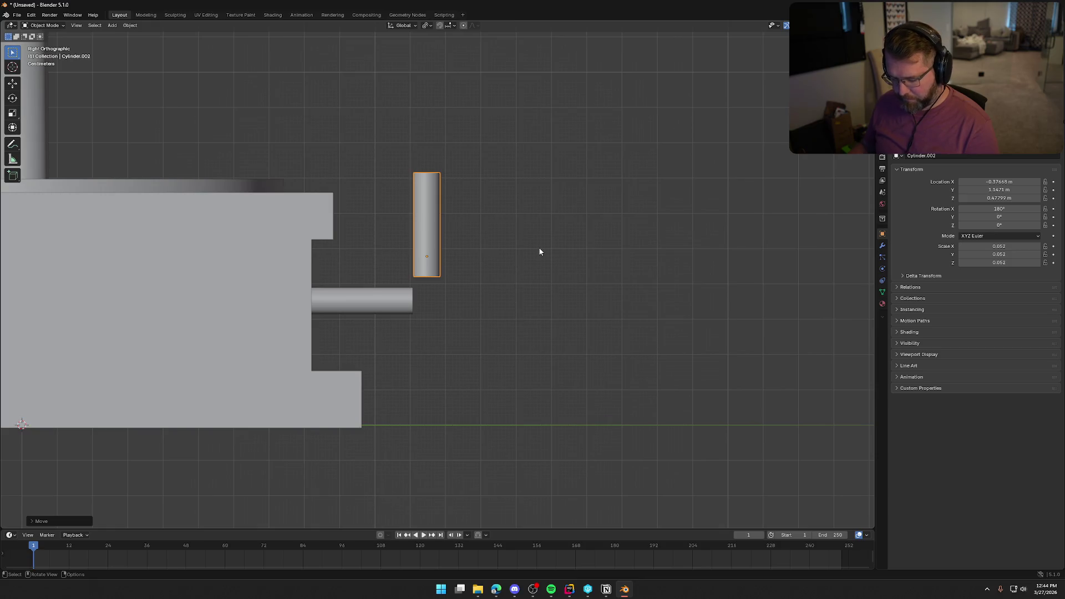
Duplicate the upright, rotate it -90° on X to lie horizontal, and place it above the arm.
{"action": "key", "text": "shift+d"}
{"action": "key", "text": "y"}
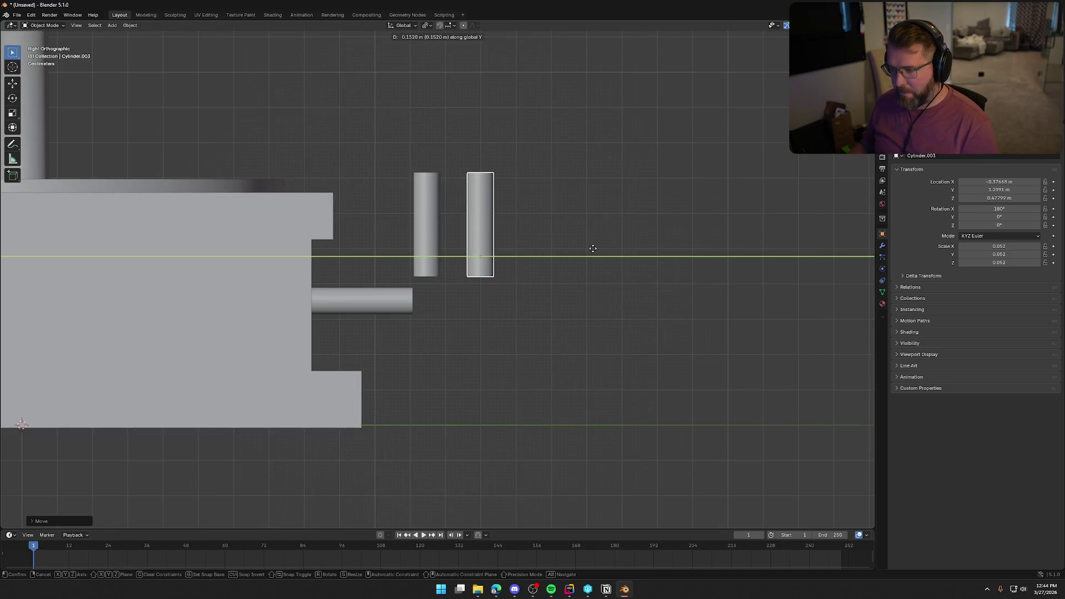
{"action": "left_click", "coordinate": [598, 252]}
{"action": "type", "text": "r"}
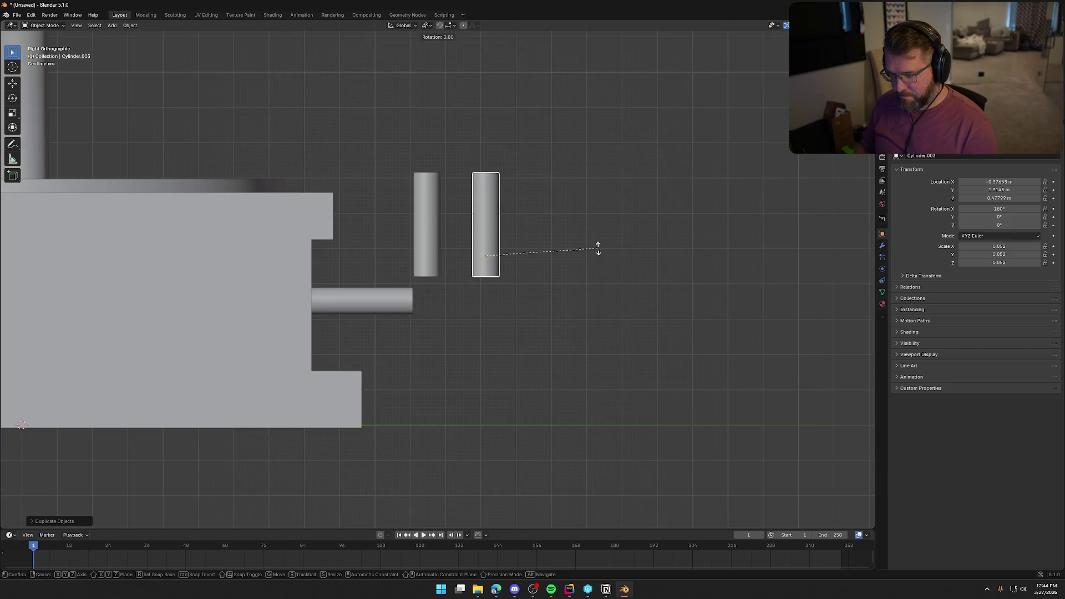
{"action": "type", "text": "x90"}
{"action": "key", "text": "minus"}
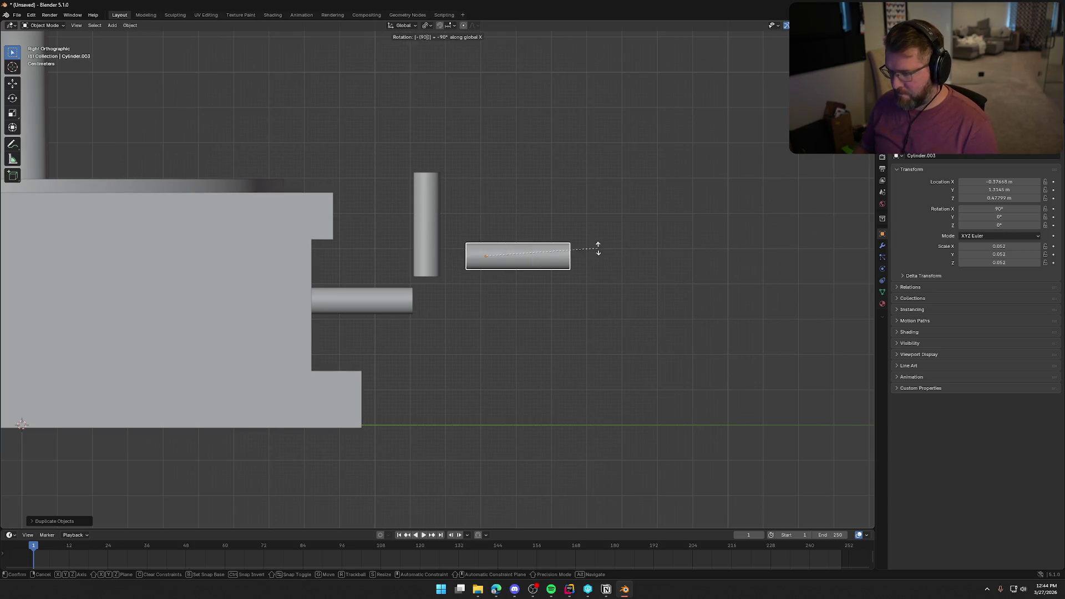
{"action": "key", "text": "Return"}
{"action": "key", "text": "g"}
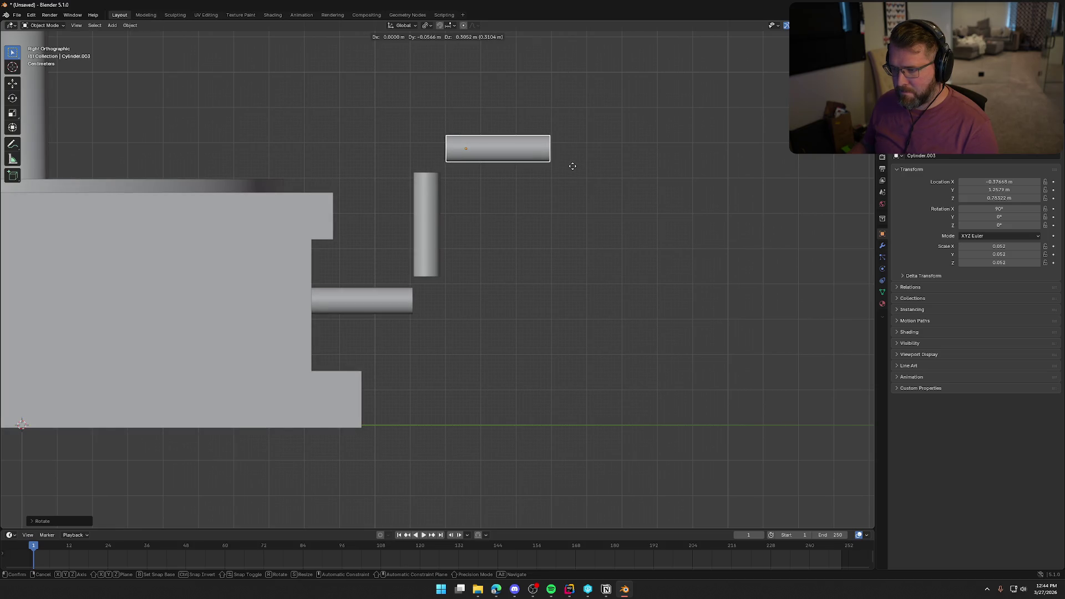
{"action": "left_click", "coordinate": [572, 166]}
{"action": "left_click", "coordinate": [570, 307]}
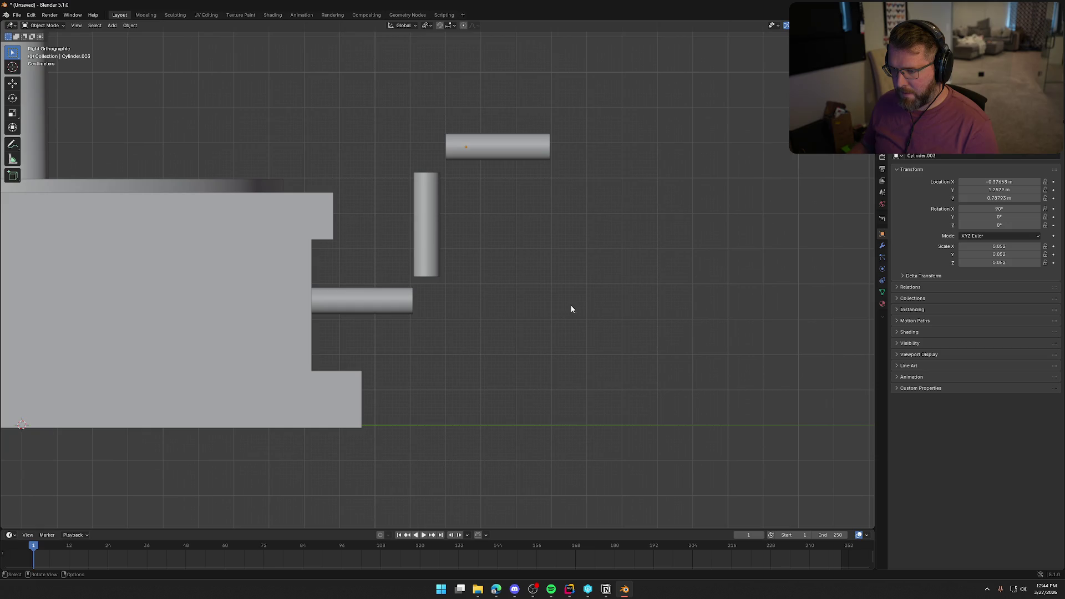
Shorten the upright arm along Z and settle it slightly higher.
{"action": "mouse_move", "coordinate": [542, 311]}
{"action": "middle_mouse_down"}
{"action": "mouse_move", "coordinate": [454, 352]}
{"action": "mouse_move", "coordinate": [385, 337]}
{"action": "mouse_move", "coordinate": [542, 324]}
{"action": "mouse_move", "coordinate": [542, 302]}
{"action": "mouse_move", "coordinate": [569, 307]}
{"action": "mouse_move", "coordinate": [462, 317]}
{"action": "mouse_move", "coordinate": [488, 308]}
{"action": "middle_mouse_up"}
{"action": "scroll", "coordinate": [491, 310], "scroll_direction": "up", "scroll_amount": 6}
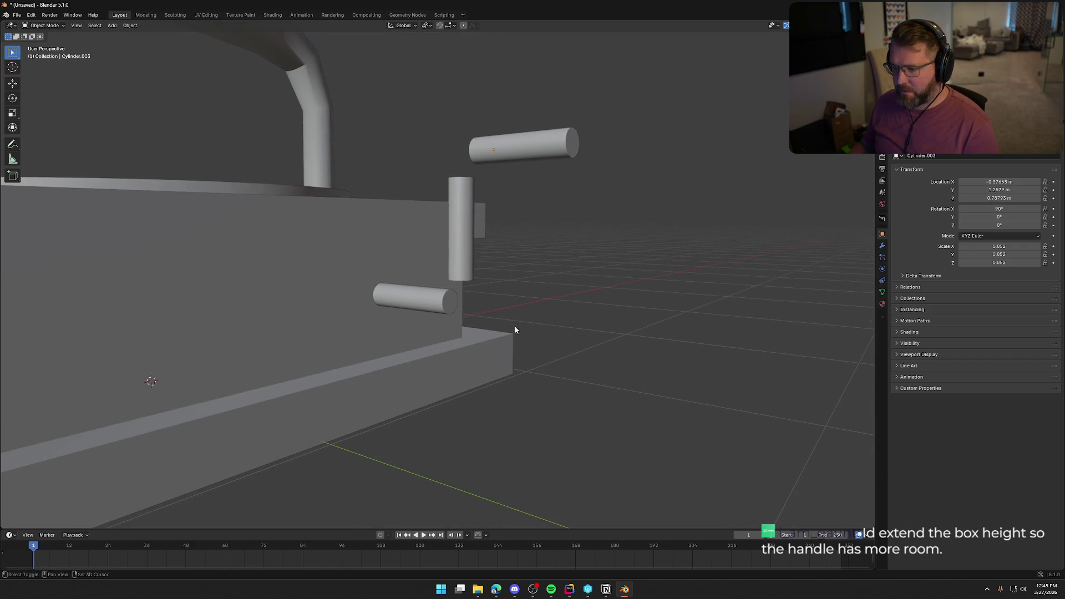
{"action": "mouse_move", "coordinate": [446, 416]}
{"action": "middle_mouse_down"}
{"action": "mouse_move", "coordinate": [550, 387]}
{"action": "mouse_move", "coordinate": [518, 333]}
{"action": "middle_mouse_up"}
{"action": "scroll", "coordinate": [448, 221], "scroll_direction": "up", "scroll_amount": 3}
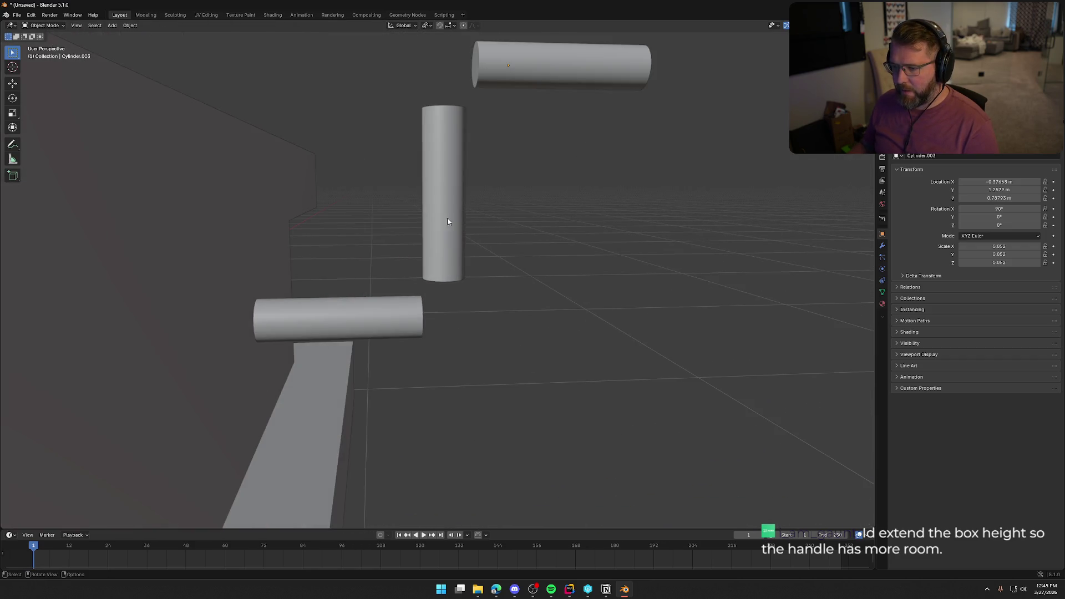
{"action": "key", "text": "s"}
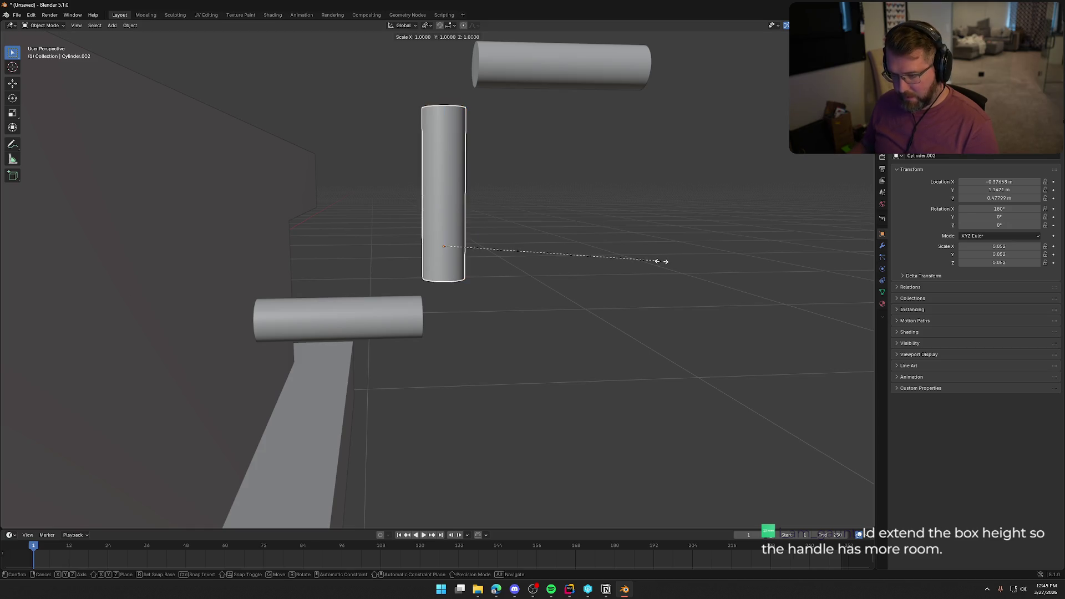
{"action": "key", "text": "z"}
{"action": "left_click", "coordinate": [595, 268]}
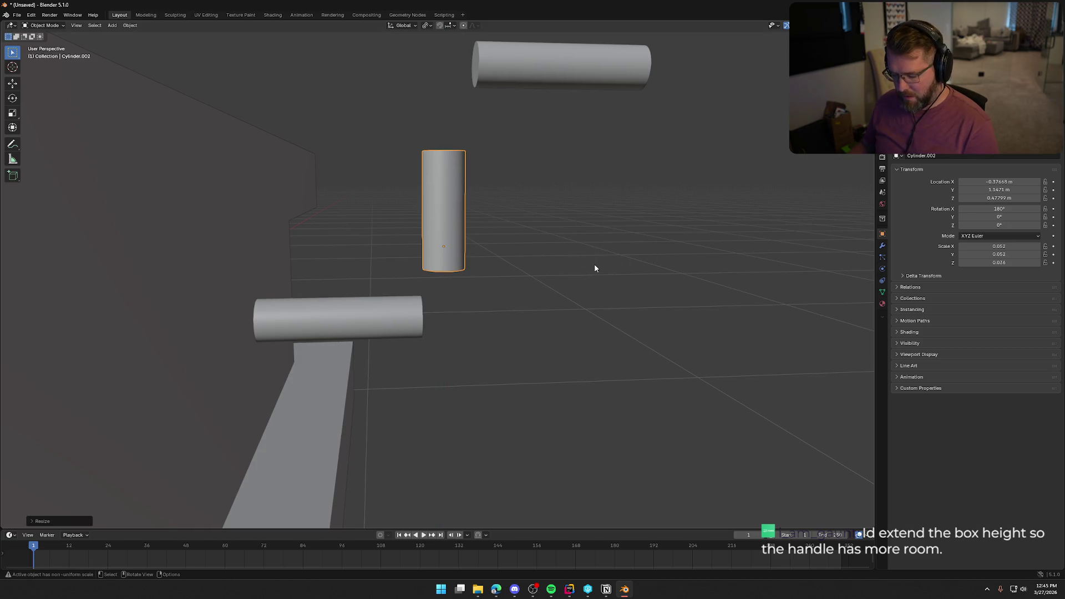
{"action": "key", "text": "KP_3"}
{"action": "key", "text": "g"}
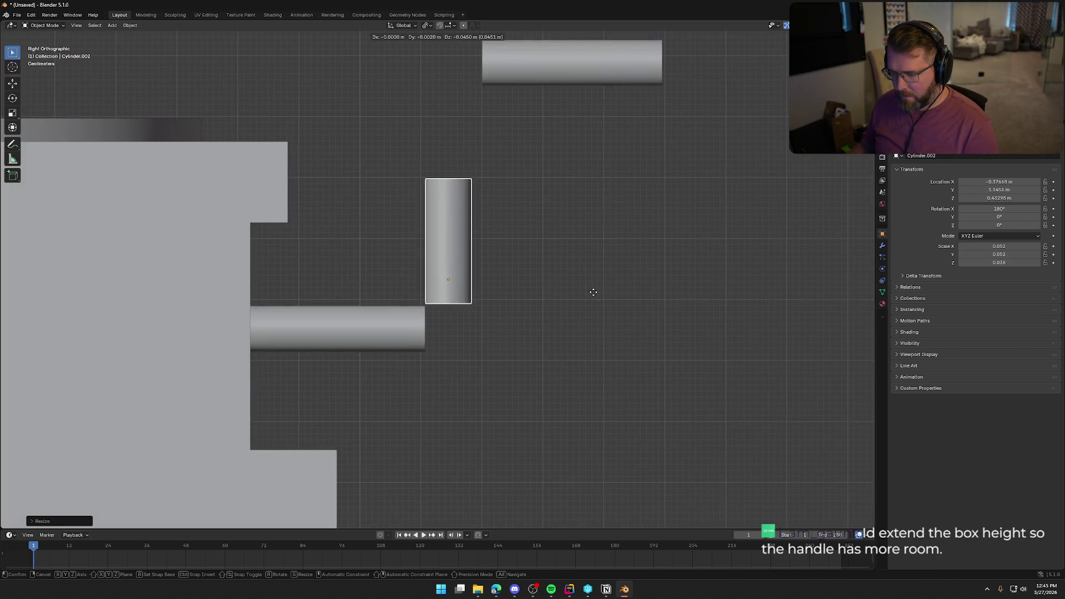
{"action": "left_click", "coordinate": [593, 288]}
{"action": "middle_click_drag", "start_coordinate": [602, 200], "coordinate": [601, 227], "text": "shift"}
Move the top horizontal cylinder down onto the upright arm's end.
{"action": "left_click", "coordinate": [598, 79]}
{"action": "key", "text": "g"}
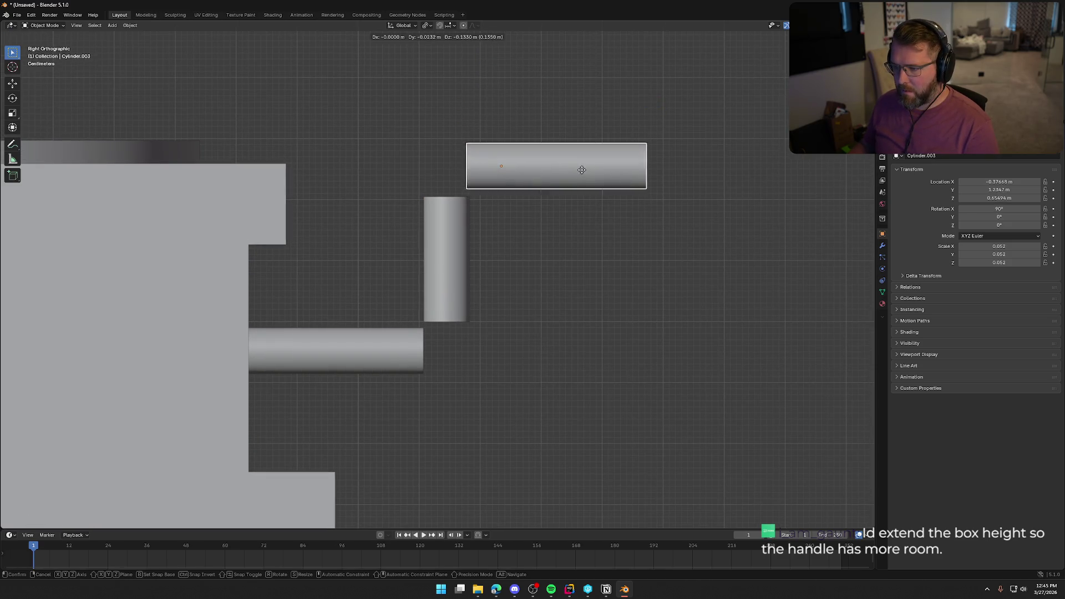
{"action": "left_click", "coordinate": [584, 173]}
{"action": "mouse_move", "coordinate": [577, 290]}
{"action": "middle_mouse_down"}
{"action": "mouse_move", "coordinate": [588, 324]}
{"action": "mouse_move", "coordinate": [416, 335]}
{"action": "mouse_move", "coordinate": [620, 340]}
{"action": "mouse_move", "coordinate": [521, 221]}
{"action": "middle_mouse_up"}
Shorten the top grip along Y and align it with the upright's end.
{"action": "key", "text": "s"}
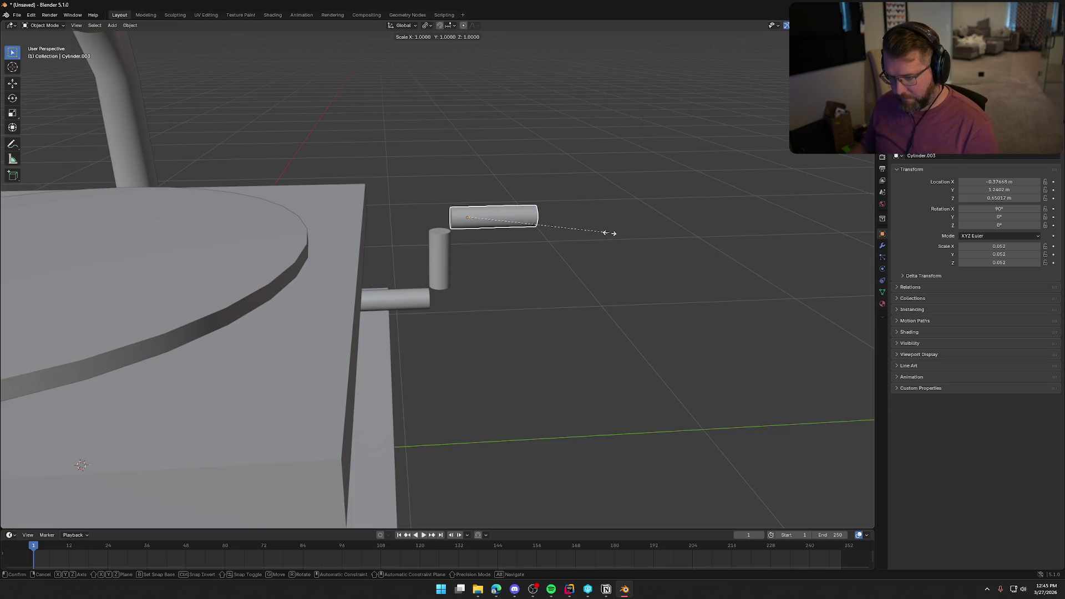
{"action": "key", "text": "y"}
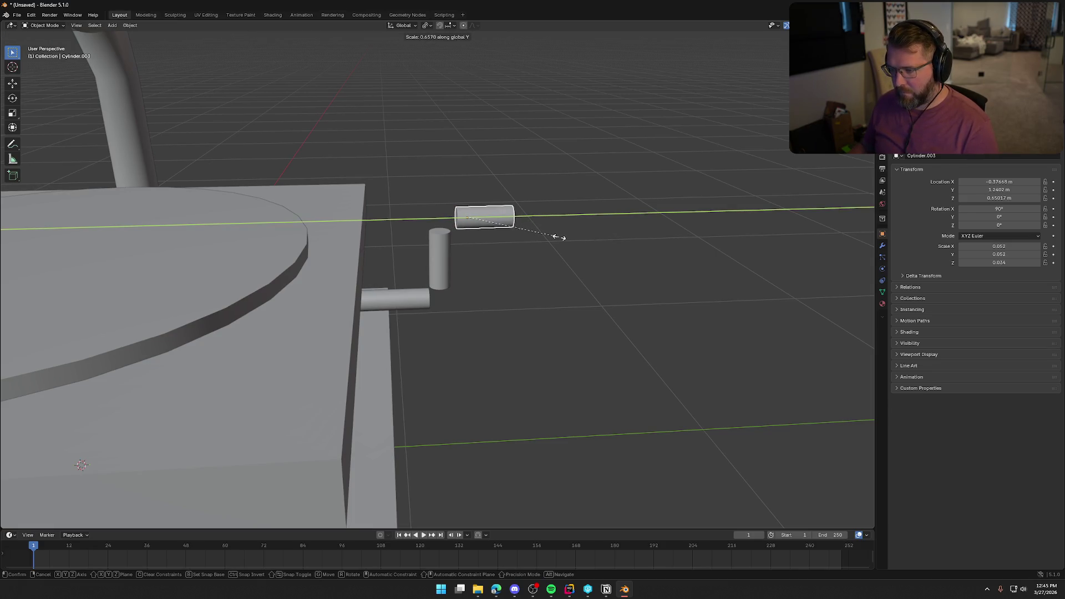
{"action": "left_click", "coordinate": [560, 237]}
{"action": "key", "text": "KP_3"}
{"action": "scroll", "coordinate": [534, 252], "scroll_direction": "up", "scroll_amount": 5}
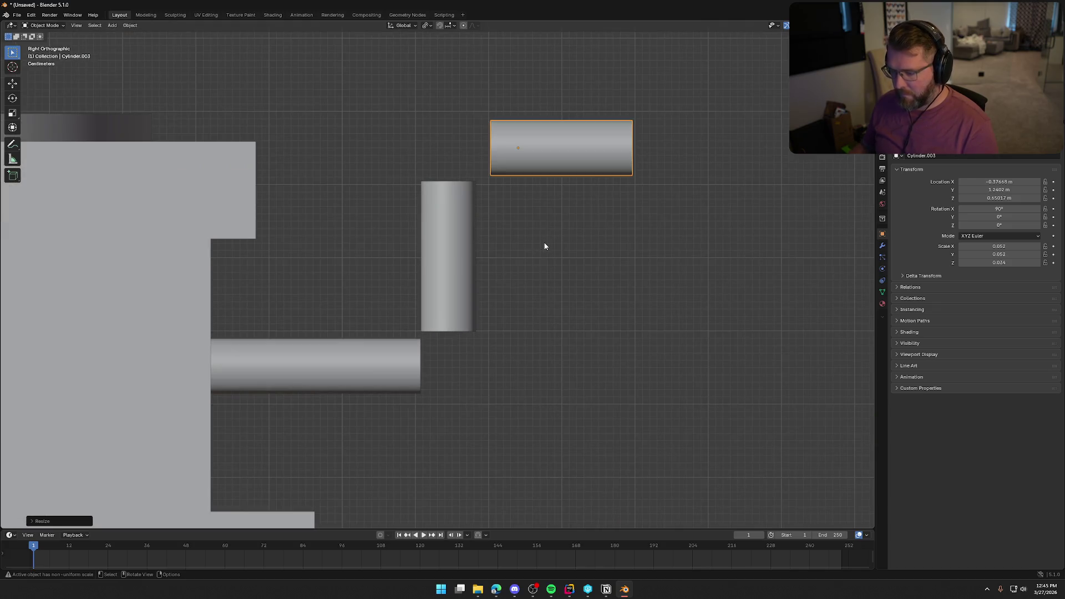
{"action": "key", "text": "g"}
{"action": "left_click", "coordinate": [538, 243]}
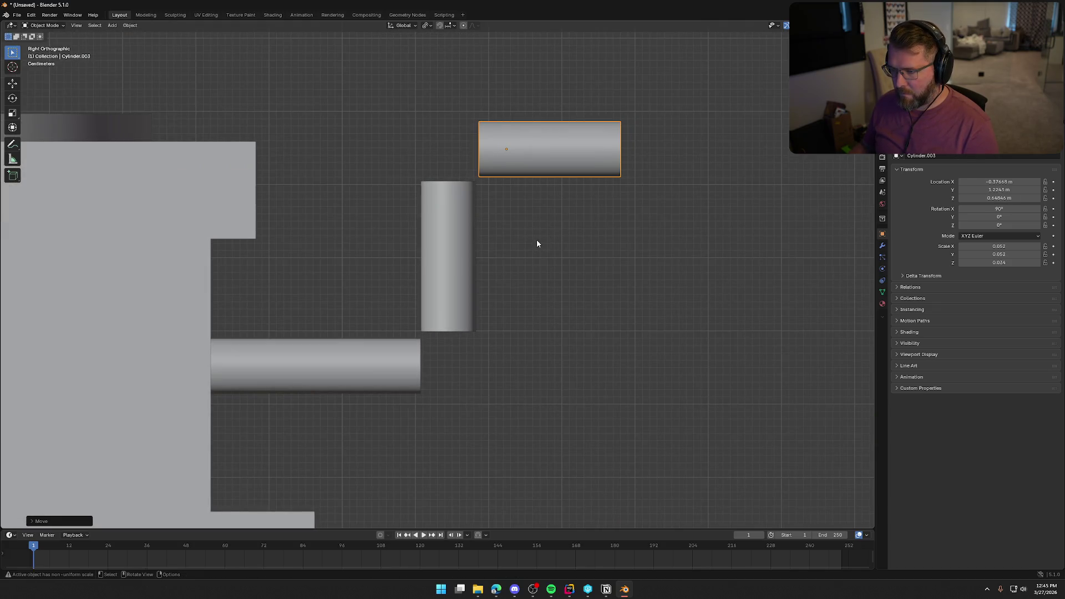
{"action": "scroll", "coordinate": [557, 293], "scroll_direction": "down", "scroll_amount": 4}
{"action": "mouse_move", "coordinate": [557, 296]}
{"action": "middle_mouse_down"}
{"action": "mouse_move", "coordinate": [531, 318]}
{"action": "mouse_move", "coordinate": [411, 330]}
{"action": "mouse_move", "coordinate": [442, 314]}
{"action": "mouse_move", "coordinate": [547, 306]}
{"action": "middle_mouse_up"}
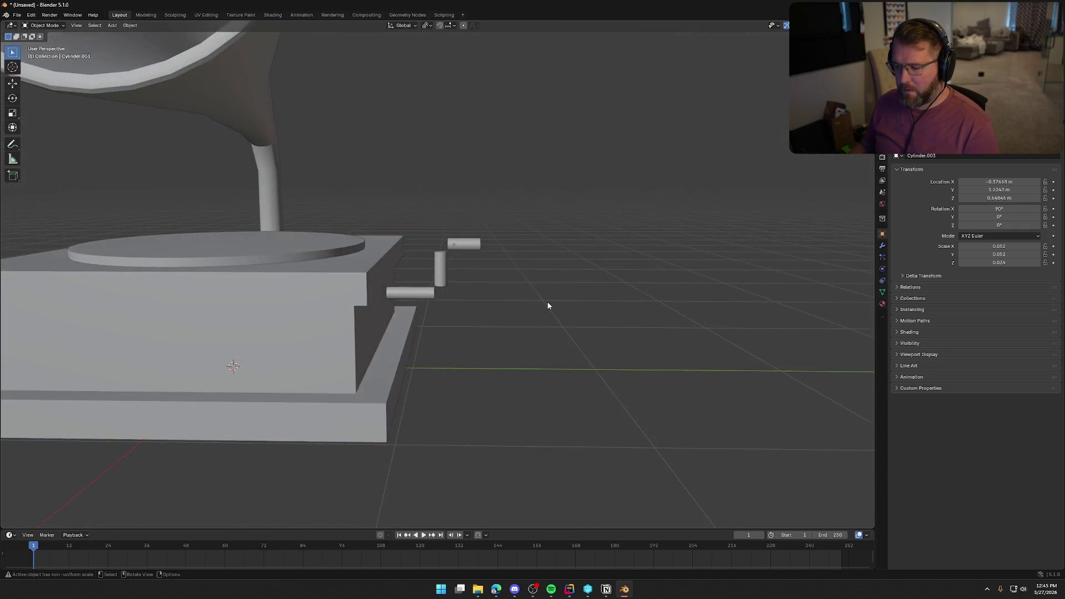
{"action": "scroll", "coordinate": [548, 306], "scroll_direction": "down", "scroll_amount": 4}
{"action": "scroll", "coordinate": [500, 293], "scroll_direction": "up", "scroll_amount": 8}
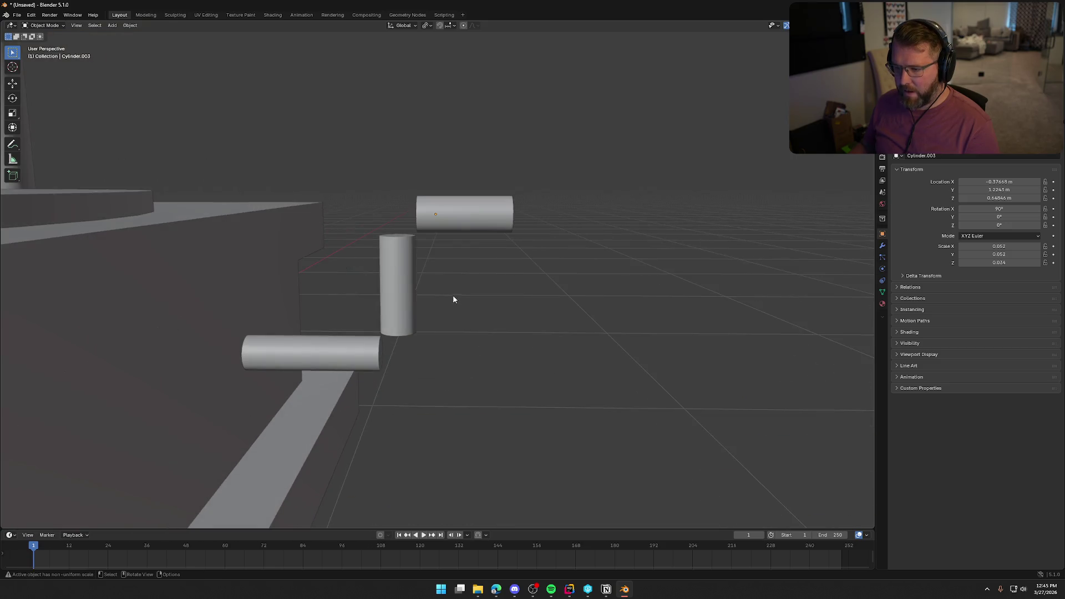
{"action": "middle_click_drag", "start_coordinate": [453, 299], "coordinate": [428, 197], "text": "shift"}
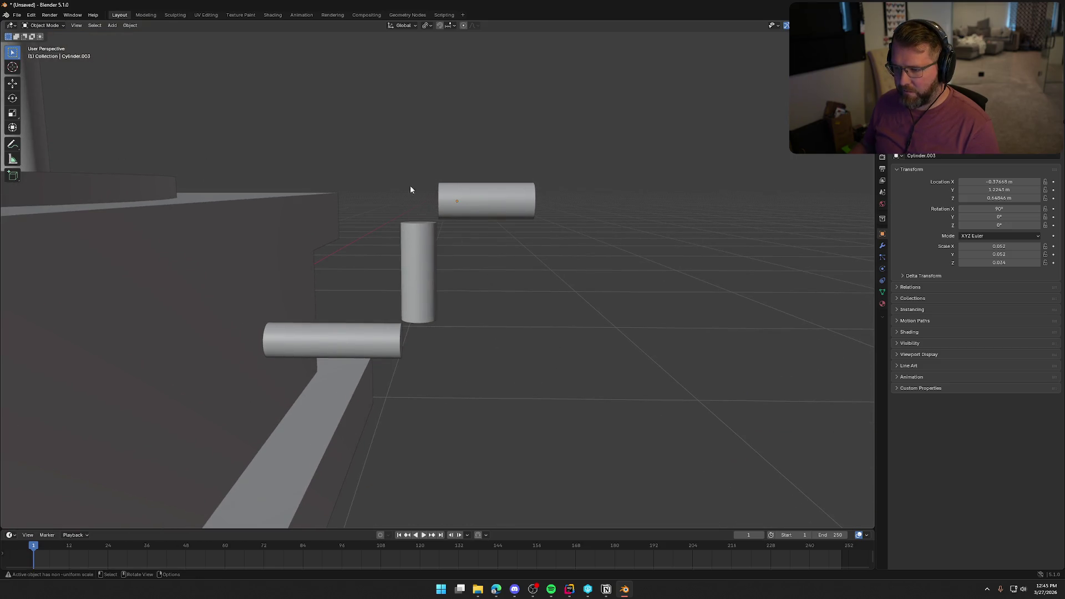
{"action": "mouse_move", "coordinate": [519, 309]}
{"action": "middle_mouse_down"}
{"action": "mouse_move", "coordinate": [547, 309]}
{"action": "mouse_move", "coordinate": [531, 348]}
{"action": "mouse_move", "coordinate": [528, 289]}
{"action": "mouse_move", "coordinate": [519, 297]}
{"action": "middle_mouse_up"}
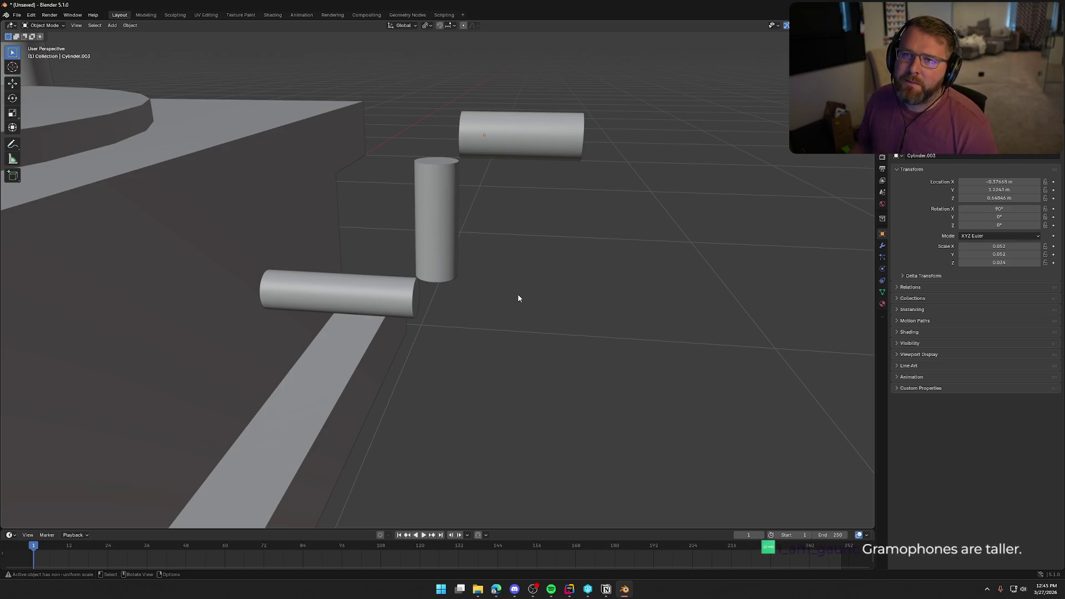
{"action": "scroll", "coordinate": [517, 294], "scroll_direction": "down", "scroll_amount": 5}
{"action": "mouse_move", "coordinate": [492, 322]}
{"action": "middle_mouse_down"}
{"action": "mouse_move", "coordinate": [487, 335]}
{"action": "mouse_move", "coordinate": [522, 243]}
{"action": "mouse_move", "coordinate": [477, 251]}
{"action": "mouse_move", "coordinate": [518, 257]}
{"action": "mouse_move", "coordinate": [465, 254]}
{"action": "middle_mouse_up"}
{"action": "scroll", "coordinate": [521, 239], "scroll_direction": "down", "scroll_amount": 3}
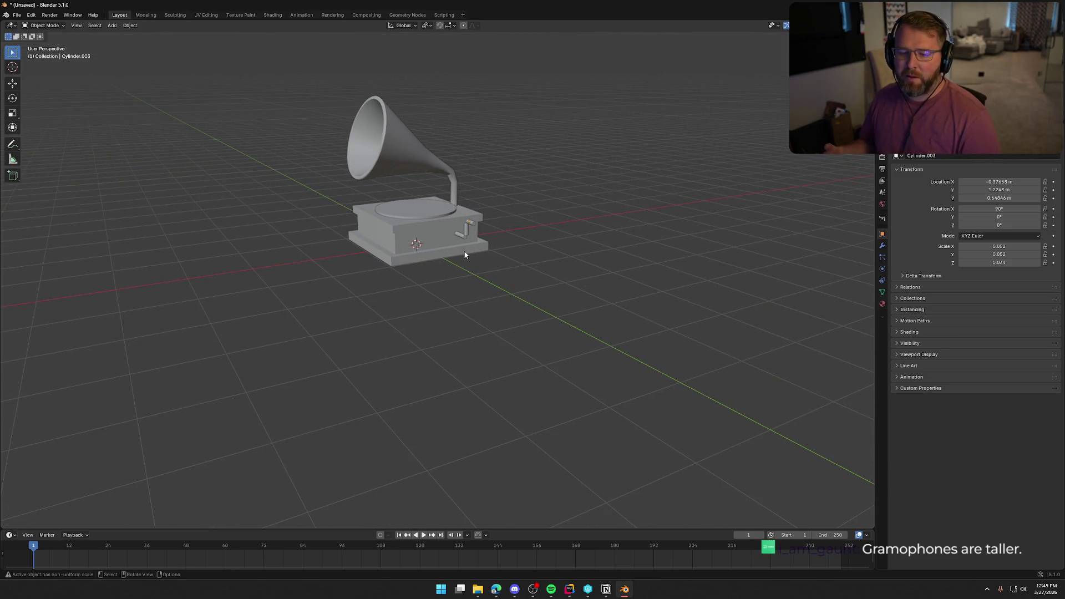
{"action": "scroll", "coordinate": [467, 253], "scroll_direction": "up", "scroll_amount": 8}
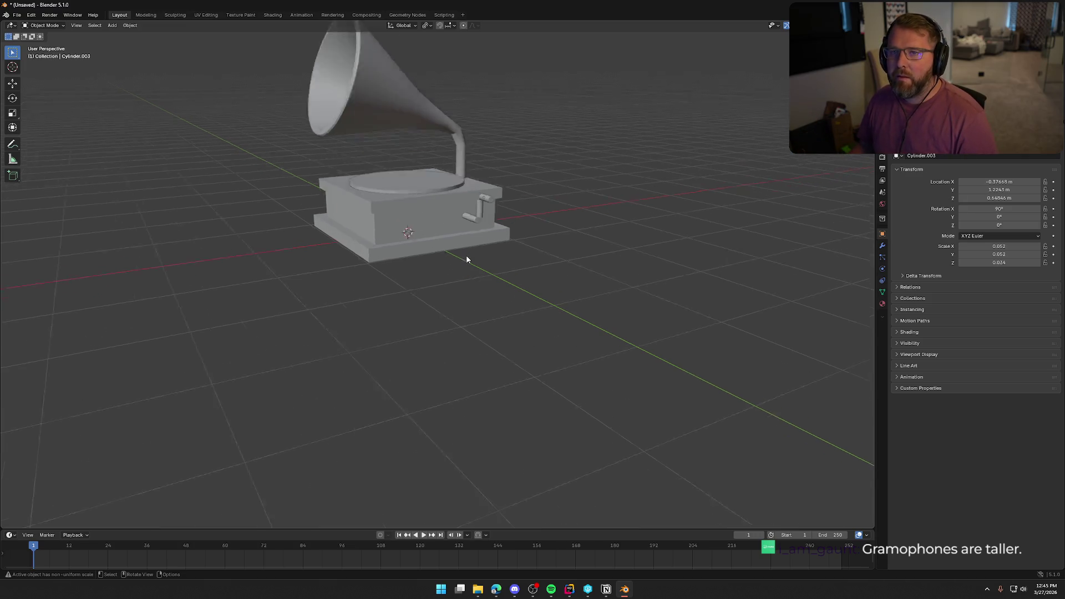
{"action": "scroll", "coordinate": [486, 298], "scroll_direction": "up", "scroll_amount": 8}
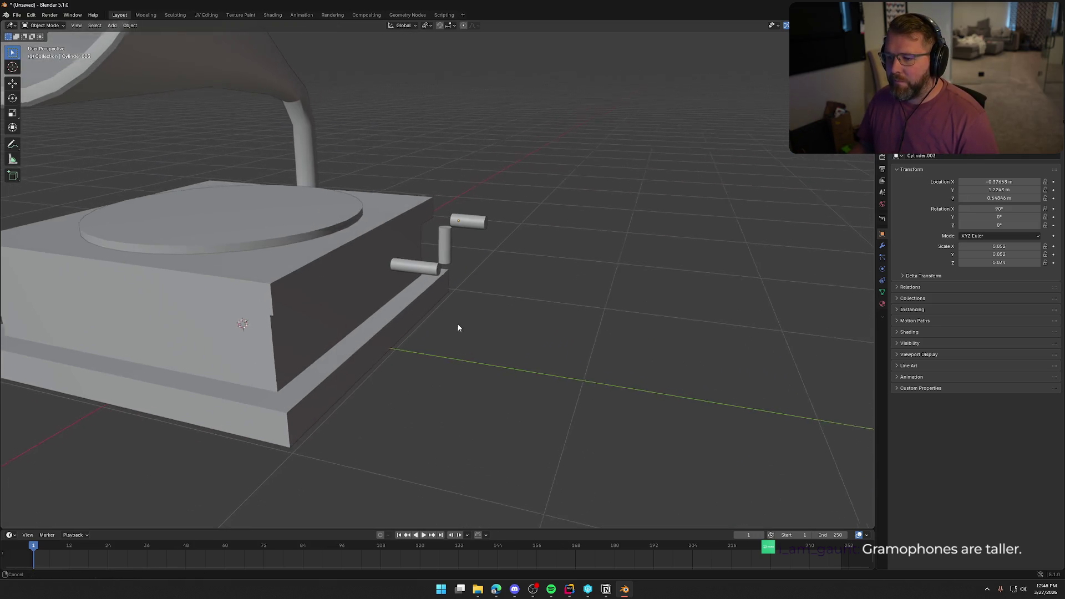
{"action": "middle_click_drag", "start_coordinate": [438, 288], "coordinate": [484, 303], "text": "shift"}
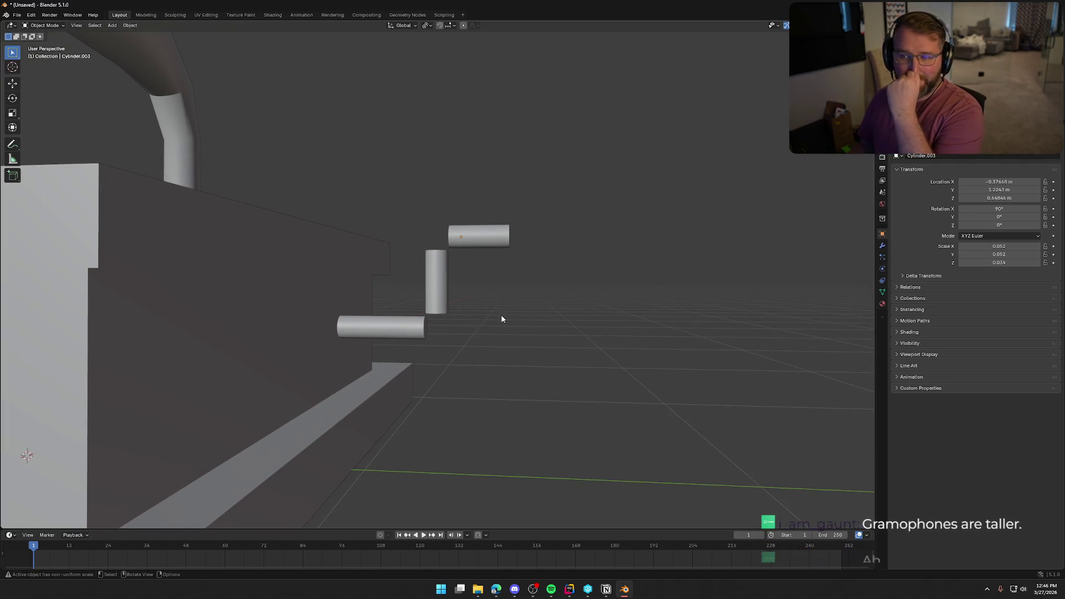
{"action": "mouse_move", "coordinate": [497, 297]}
{"action": "middle_mouse_down"}
{"action": "mouse_move", "coordinate": [506, 335]}
{"action": "mouse_move", "coordinate": [512, 271]}
{"action": "mouse_move", "coordinate": [499, 287]}
{"action": "middle_mouse_up"}
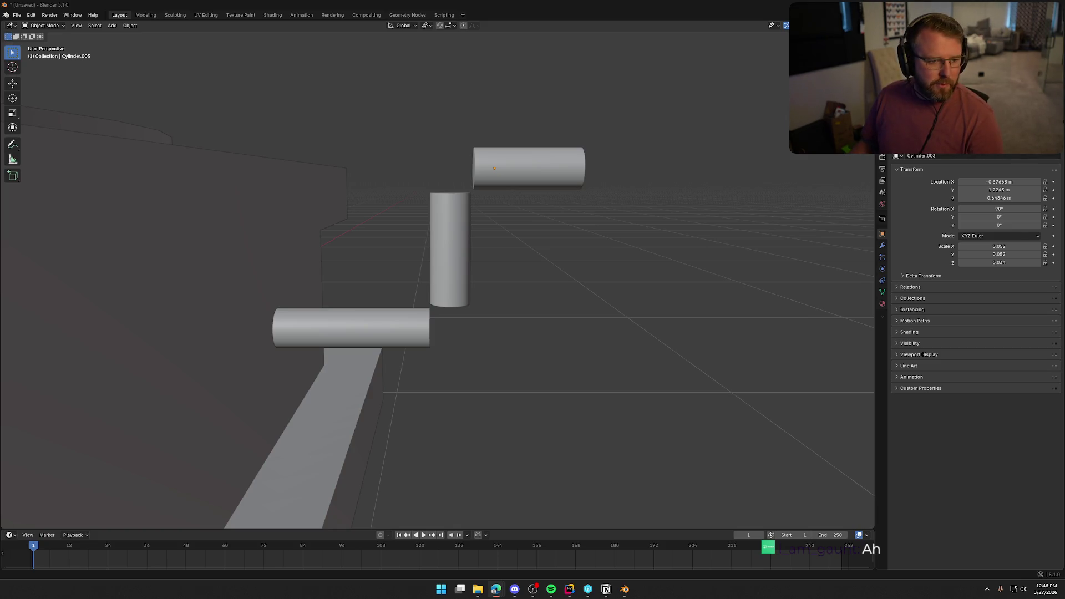
{"action": "left_click", "coordinate": [508, 178]}
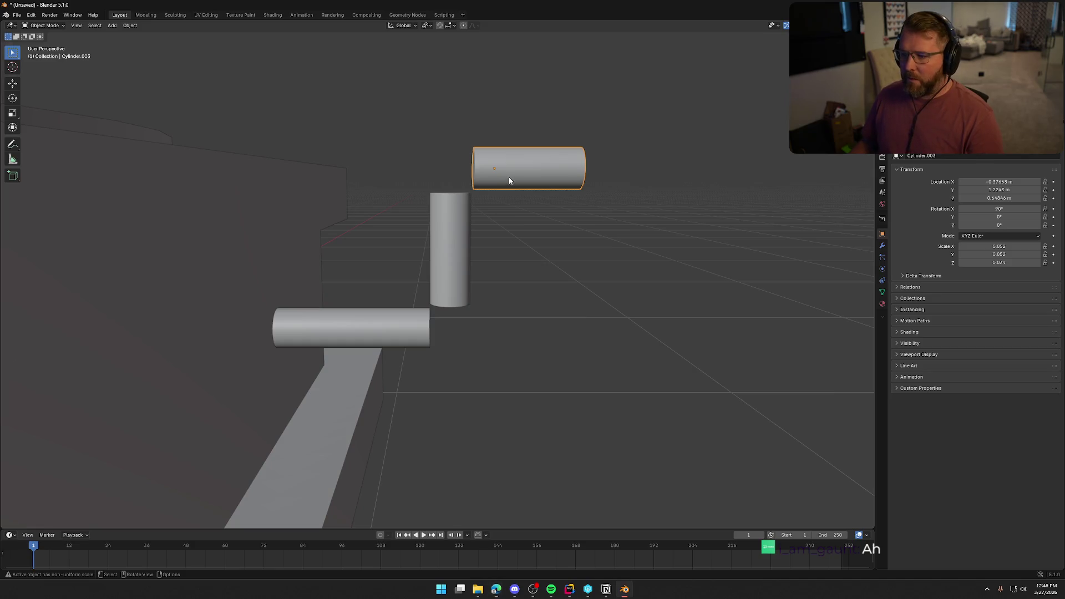
Select all three crank cylinders and enter Edit Mode on them together.
{"action": "left_click", "coordinate": [442, 241], "text": "shift"}
{"action": "left_click", "coordinate": [388, 338], "text": "shift"}
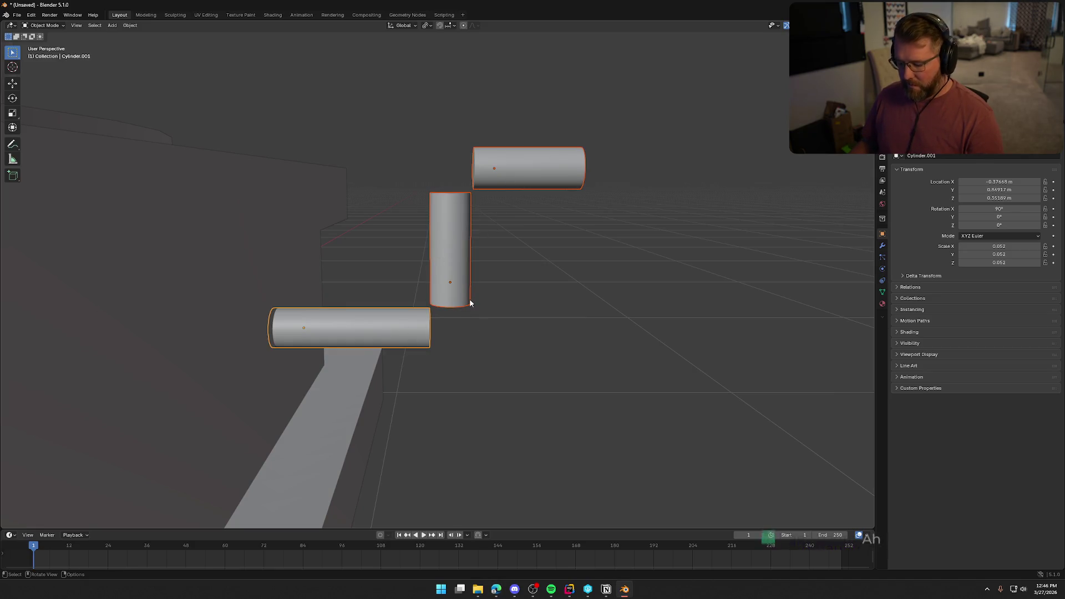
{"action": "key", "text": "Tab"}
{"action": "middle_click_drag", "start_coordinate": [511, 310], "coordinate": [547, 305]}
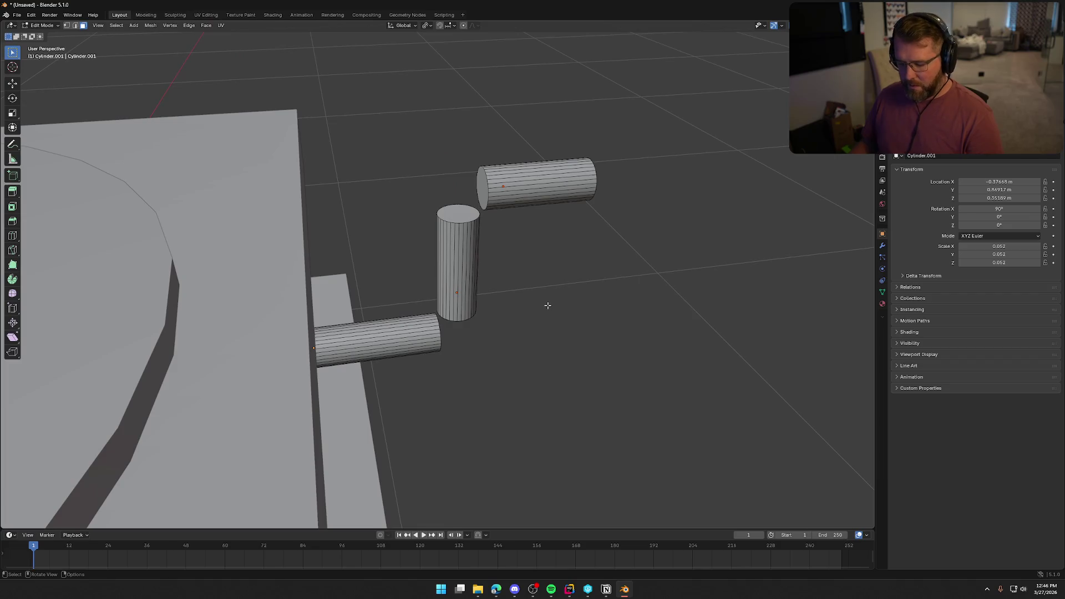
Select the facing end caps of the top and upright cylinders and try Bridge Edge Loops.
{"action": "left_click", "coordinate": [482, 186]}
{"action": "left_click", "coordinate": [458, 213], "text": "shift"}
{"action": "middle_click_drag", "start_coordinate": [525, 268], "coordinate": [516, 265]}
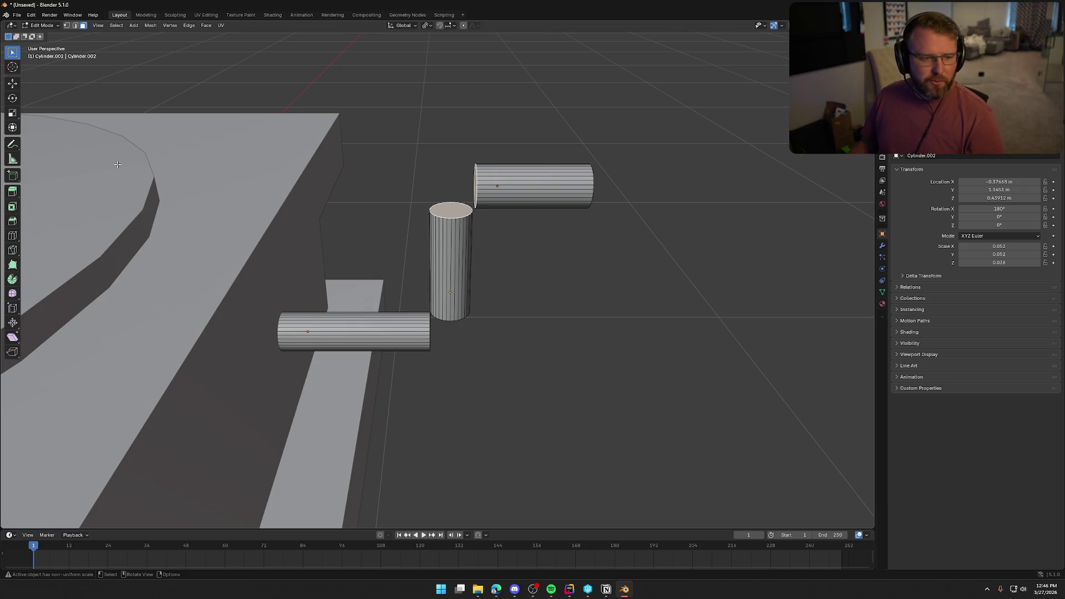
{"action": "left_click", "coordinate": [190, 25]}
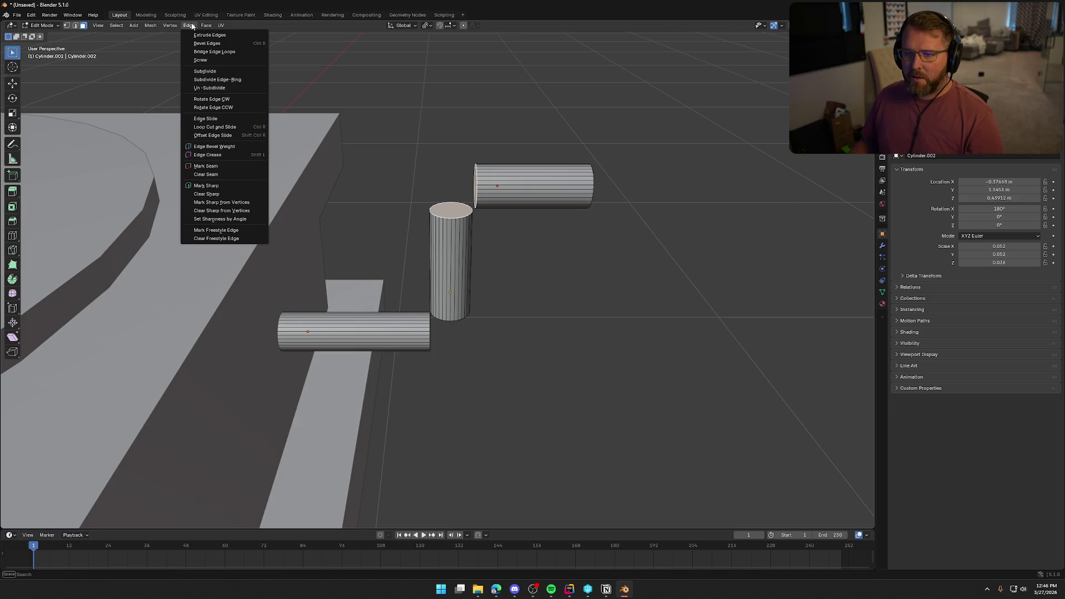
{"action": "left_click", "coordinate": [211, 51]}
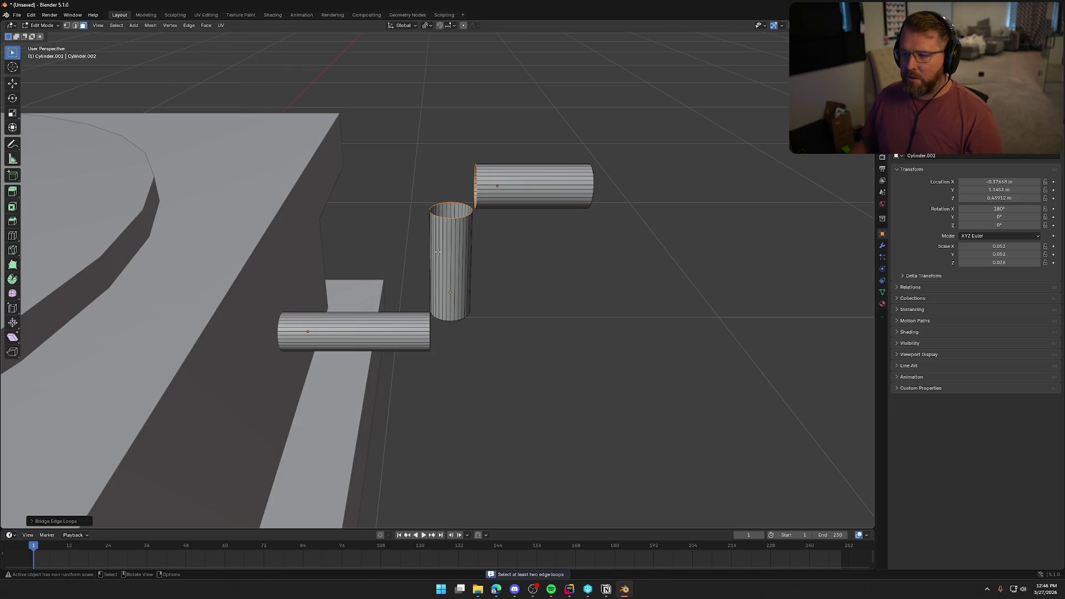
{"action": "mouse_move", "coordinate": [429, 282]}
{"action": "middle_mouse_down"}
{"action": "mouse_move", "coordinate": [392, 332]}
{"action": "mouse_move", "coordinate": [561, 305]}
{"action": "mouse_move", "coordinate": [571, 318]}
{"action": "mouse_move", "coordinate": [530, 340]}
{"action": "mouse_move", "coordinate": [526, 331]}
{"action": "middle_mouse_up"}
{"action": "scroll", "coordinate": [525, 330], "scroll_direction": "up", "scroll_amount": 2}
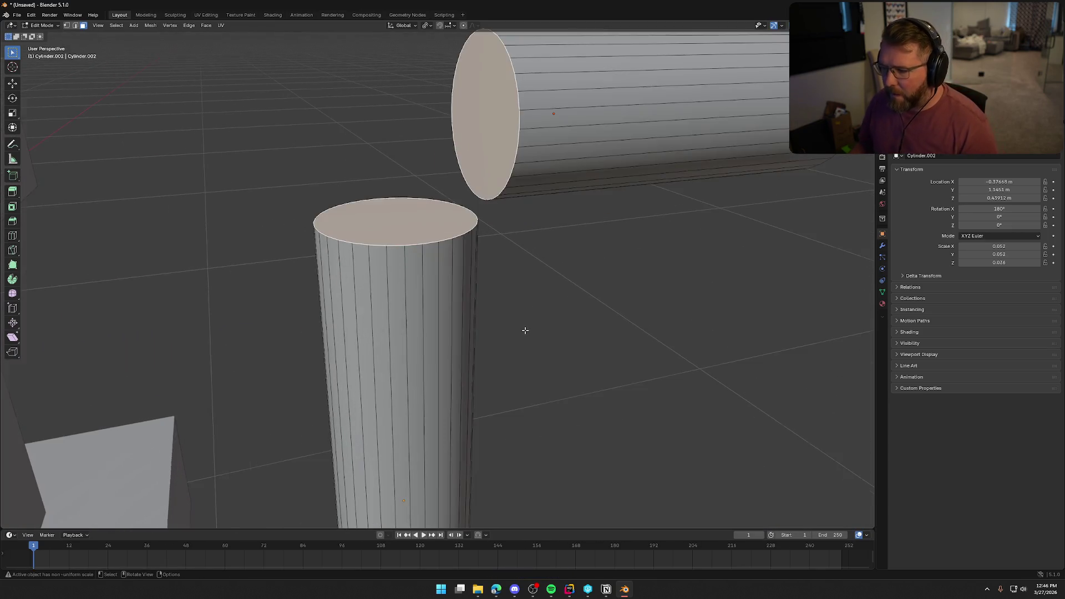
{"action": "scroll", "coordinate": [529, 327], "scroll_direction": "down", "scroll_amount": 1}
Delete the two facing end caps, then select both rims' vertices and try Bridge Edge Loops.
{"action": "key", "text": "x"}
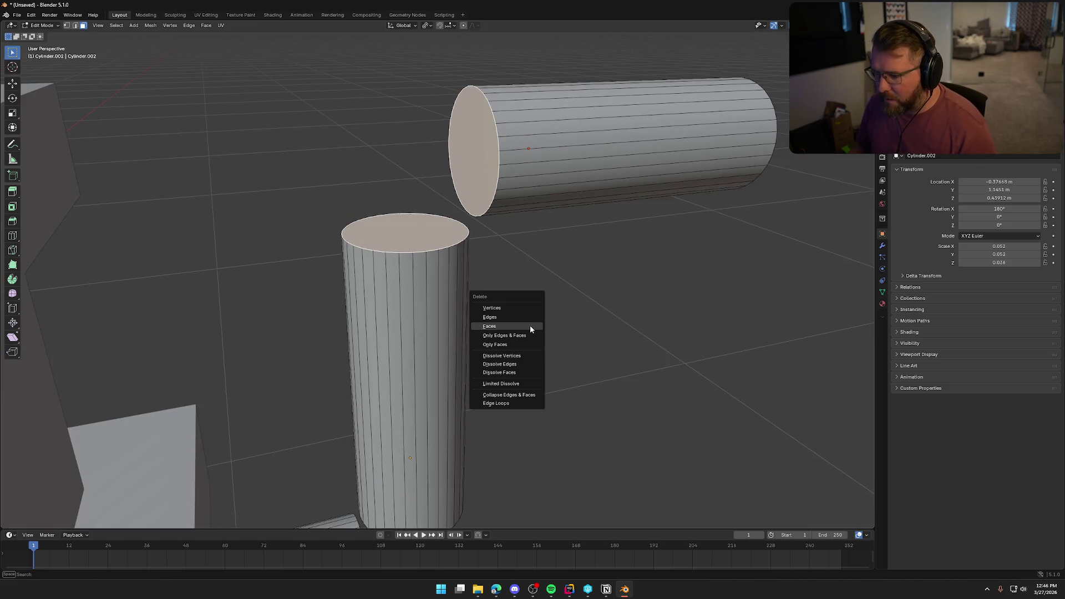
{"action": "left_click", "coordinate": [517, 325]}
{"action": "key", "text": "1"}
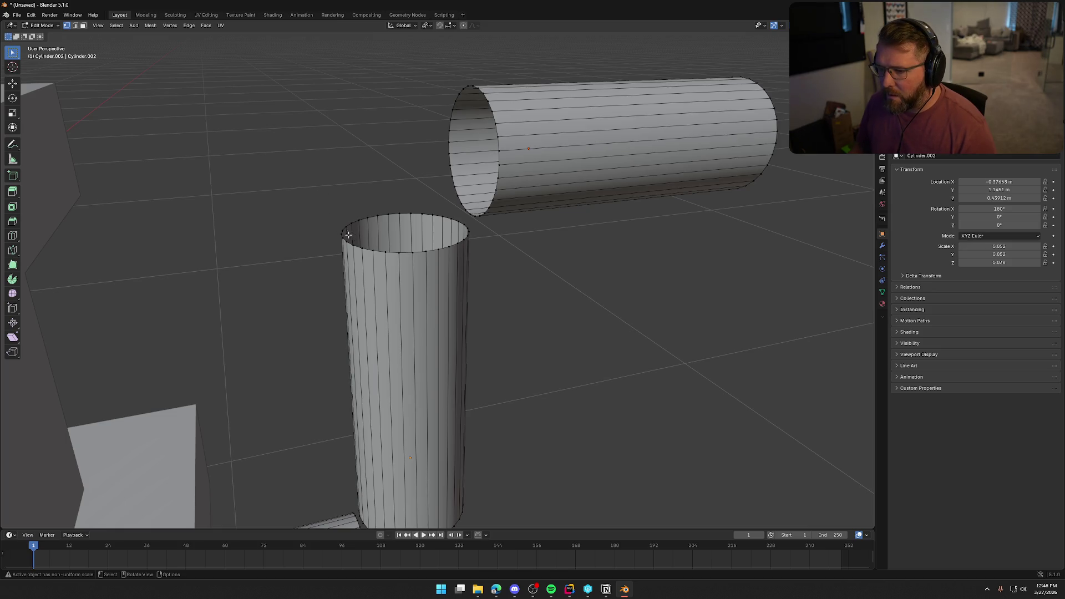
{"action": "mouse_move", "coordinate": [325, 202]}
{"action": "left_mouse_down"}
{"action": "mouse_move", "coordinate": [421, 273]}
{"action": "mouse_move", "coordinate": [441, 254]}
{"action": "mouse_move", "coordinate": [409, 203]}
{"action": "mouse_move", "coordinate": [375, 68]}
{"action": "left_mouse_up"}
{"action": "mouse_move", "coordinate": [447, 69]}
{"action": "left_mouse_down", "text": "shift"}
{"action": "mouse_move", "coordinate": [512, 216]}
{"action": "mouse_move", "coordinate": [516, 271]}
{"action": "left_mouse_up", "text": "shift"}
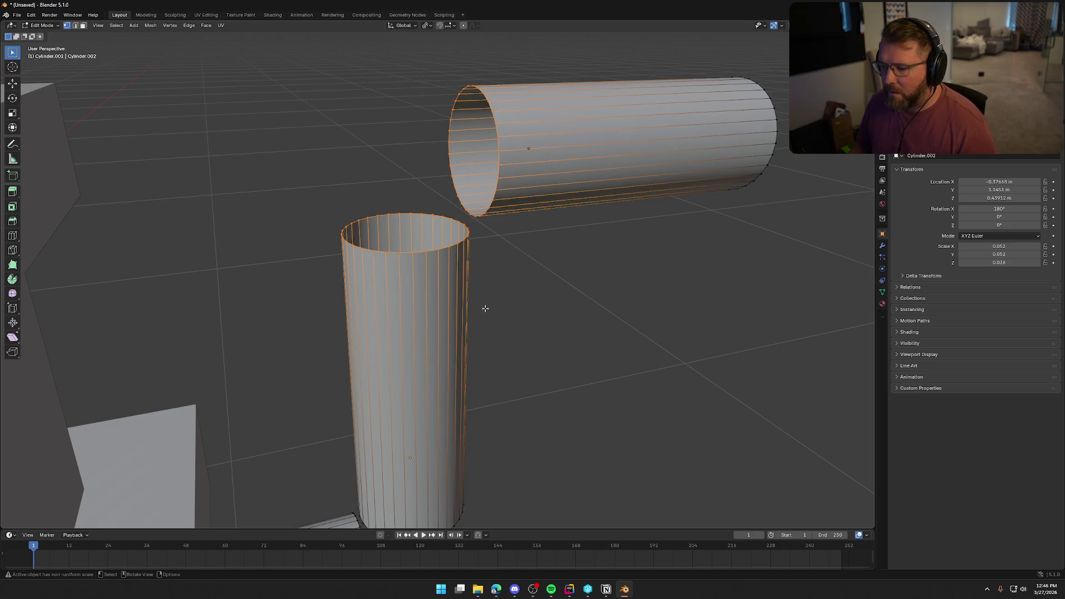
{"action": "left_click", "coordinate": [189, 26]}
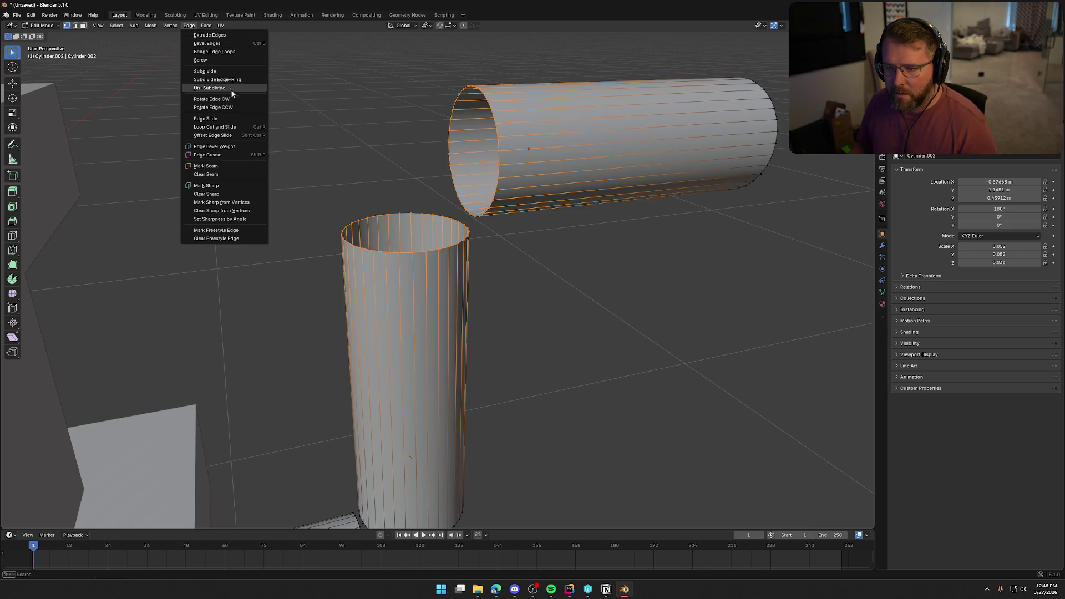
{"action": "left_click", "coordinate": [238, 50]}
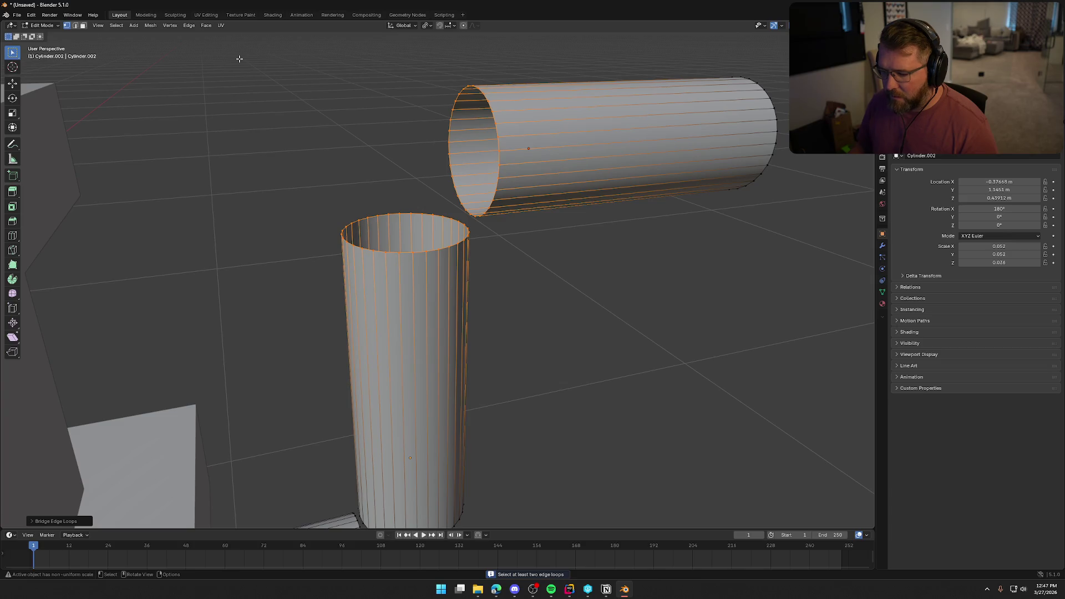
Edge-select both open rim loops, run Bridge Edge Loops, and expand its settings.
{"action": "key", "text": "3"}
{"action": "key", "text": "alt+a"}
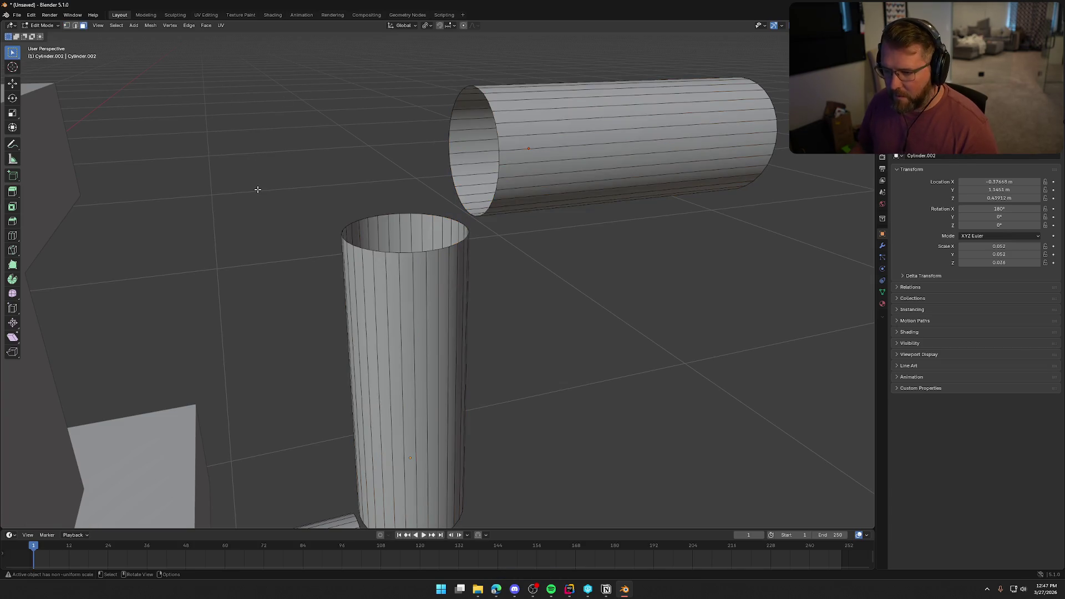
{"action": "left_click", "coordinate": [395, 250]}
{"action": "key", "text": "alt+a"}
{"action": "key", "text": "2"}
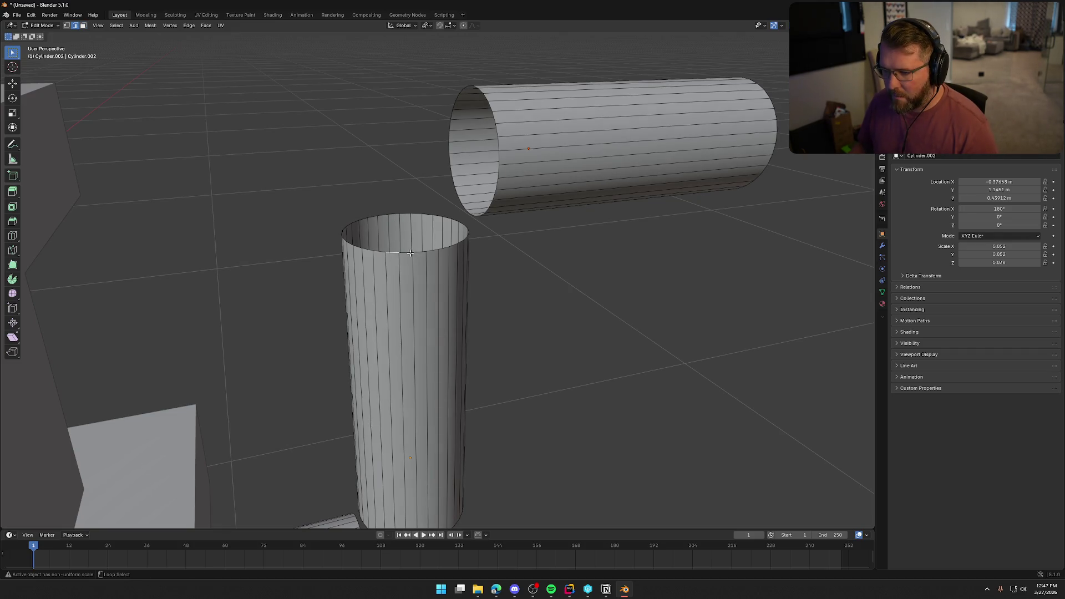
{"action": "left_click", "coordinate": [410, 252], "text": "alt"}
{"action": "left_click", "coordinate": [465, 212], "text": "alt+shift"}
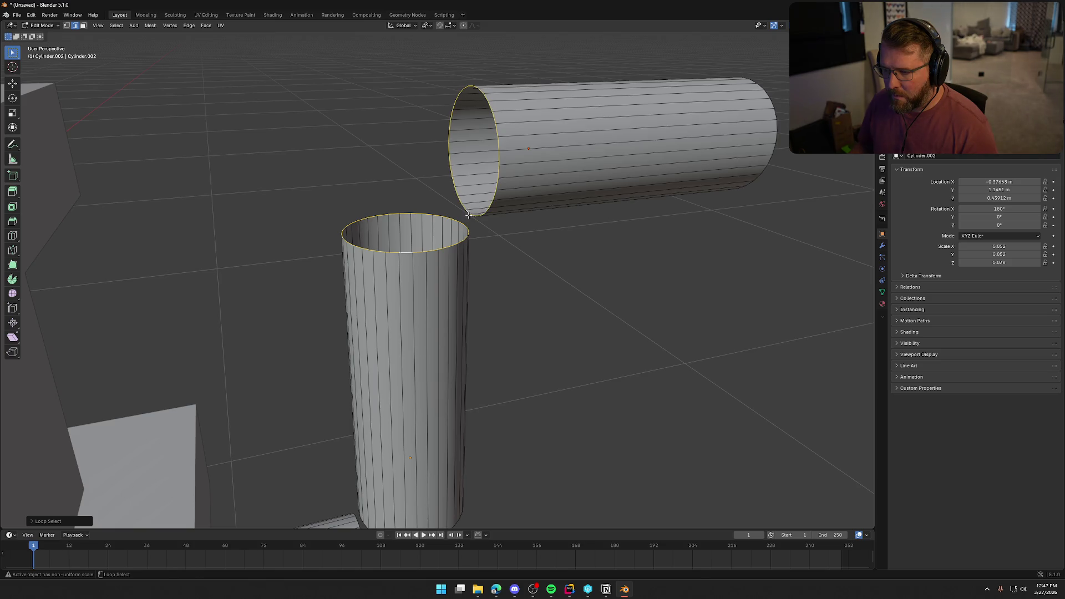
{"action": "left_click", "coordinate": [189, 25]}
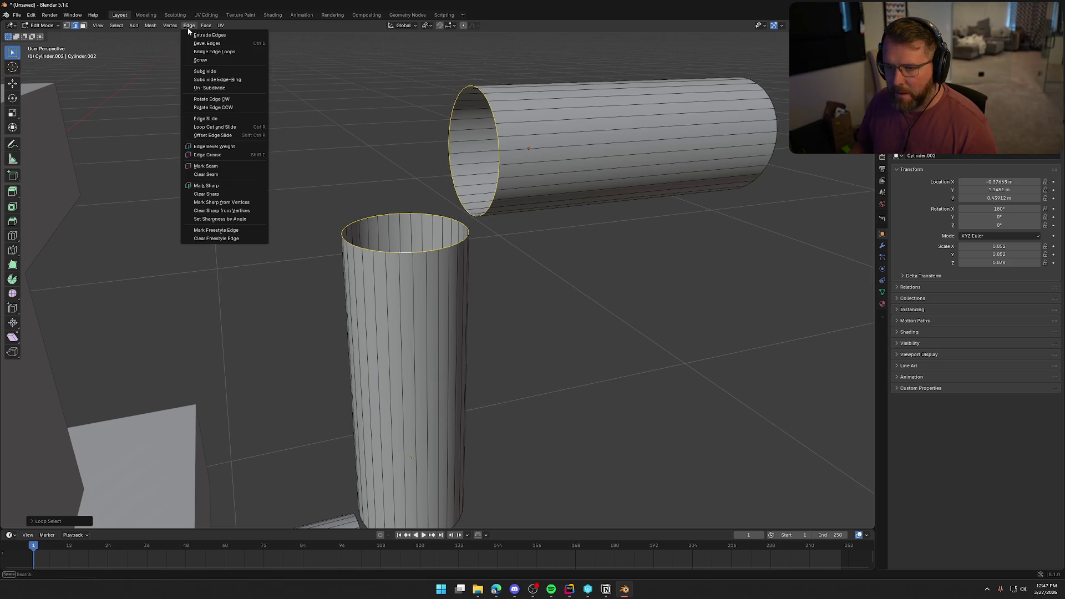
{"action": "left_click", "coordinate": [230, 50]}
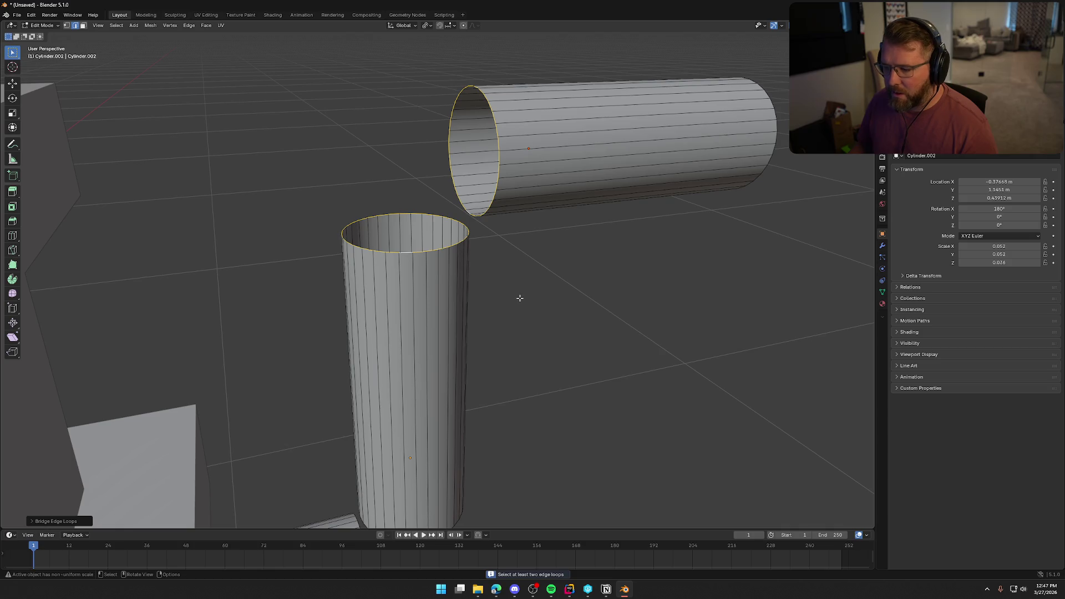
{"action": "left_click", "coordinate": [33, 521]}
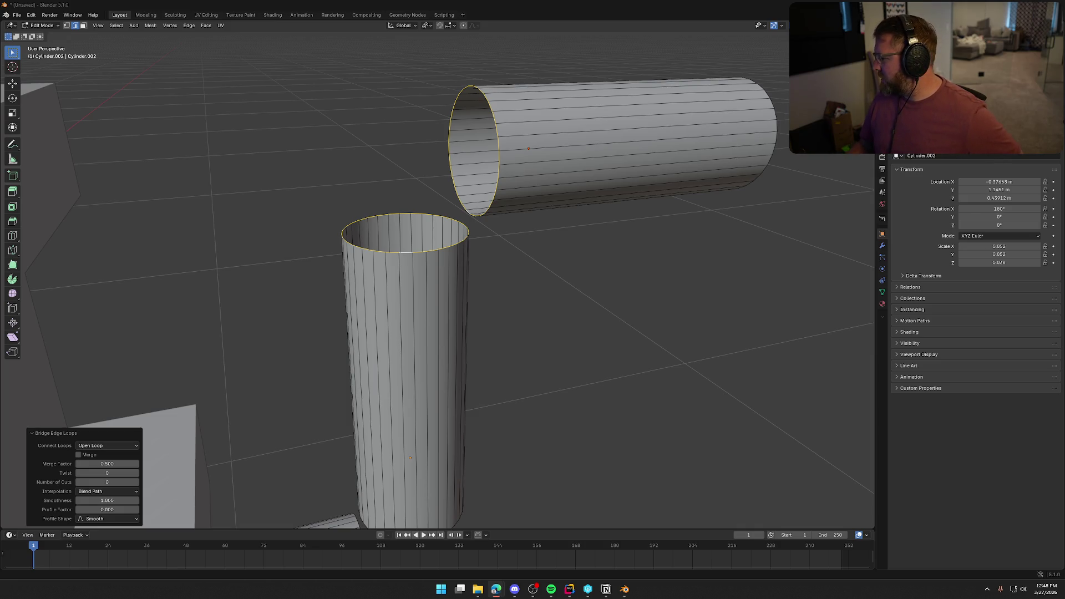
Retry Bridge Edge Loops on the selected rims and zoom in on the openings.
{"action": "middle_click_drag", "start_coordinate": [572, 323], "coordinate": [557, 318]}
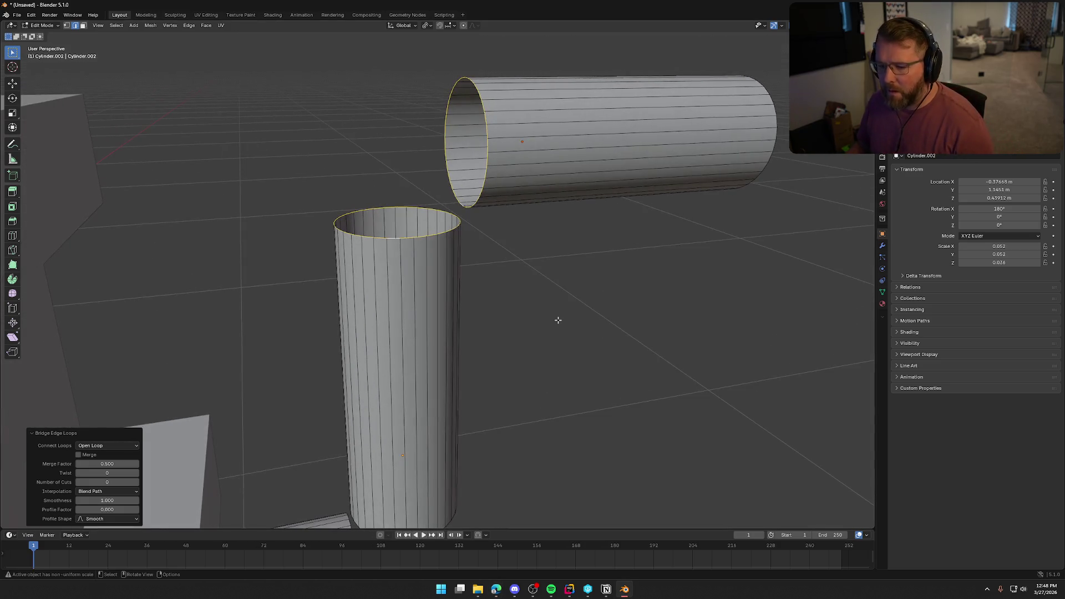
{"action": "left_click", "coordinate": [188, 25]}
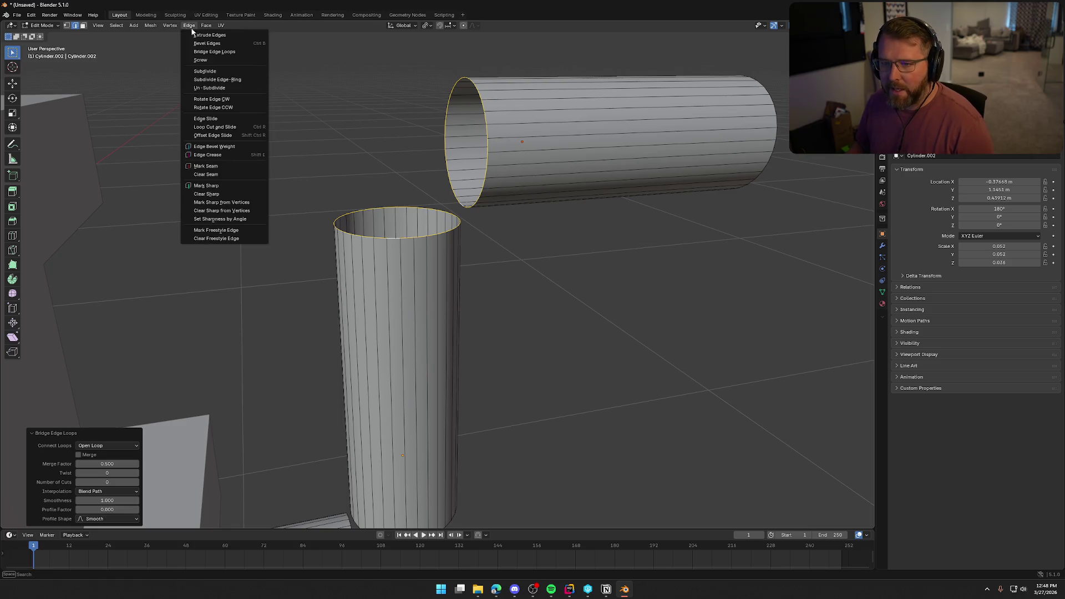
{"action": "left_click", "coordinate": [214, 53]}
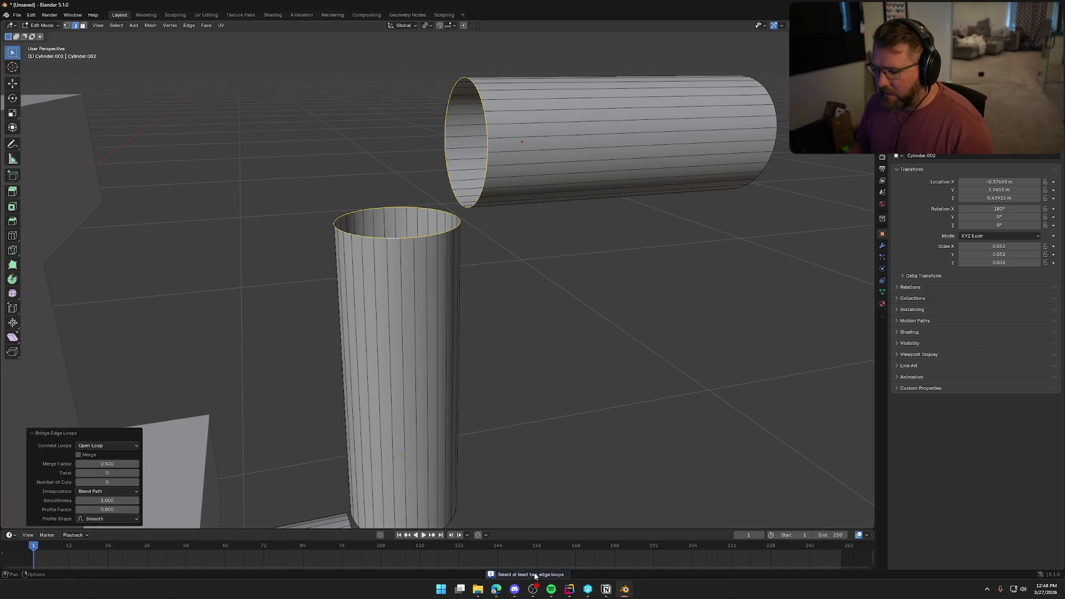
{"action": "middle_click_drag", "start_coordinate": [579, 348], "coordinate": [609, 351]}
{"action": "scroll", "coordinate": [593, 248], "scroll_direction": "up", "scroll_amount": 5}
{"action": "mouse_move", "coordinate": [661, 252]}
{"action": "middle_mouse_down"}
{"action": "mouse_move", "coordinate": [630, 269]}
{"action": "mouse_move", "coordinate": [649, 240]}
{"action": "mouse_move", "coordinate": [638, 221]}
{"action": "mouse_move", "coordinate": [638, 255]}
{"action": "mouse_move", "coordinate": [567, 287]}
{"action": "middle_mouse_up"}
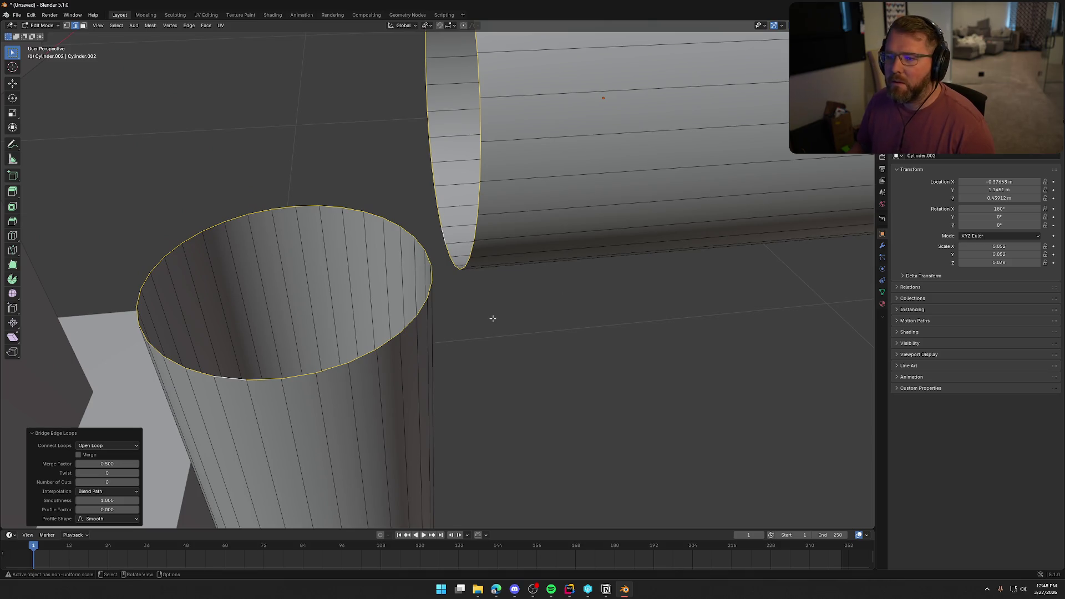
{"action": "scroll", "coordinate": [494, 317], "scroll_direction": "down", "scroll_amount": 6}
Reselect the upright's top rim and the top cylinder's open rim, then bridge them.
{"action": "left_click", "coordinate": [481, 345]}
{"action": "scroll", "coordinate": [393, 278], "scroll_direction": "up", "scroll_amount": 4}
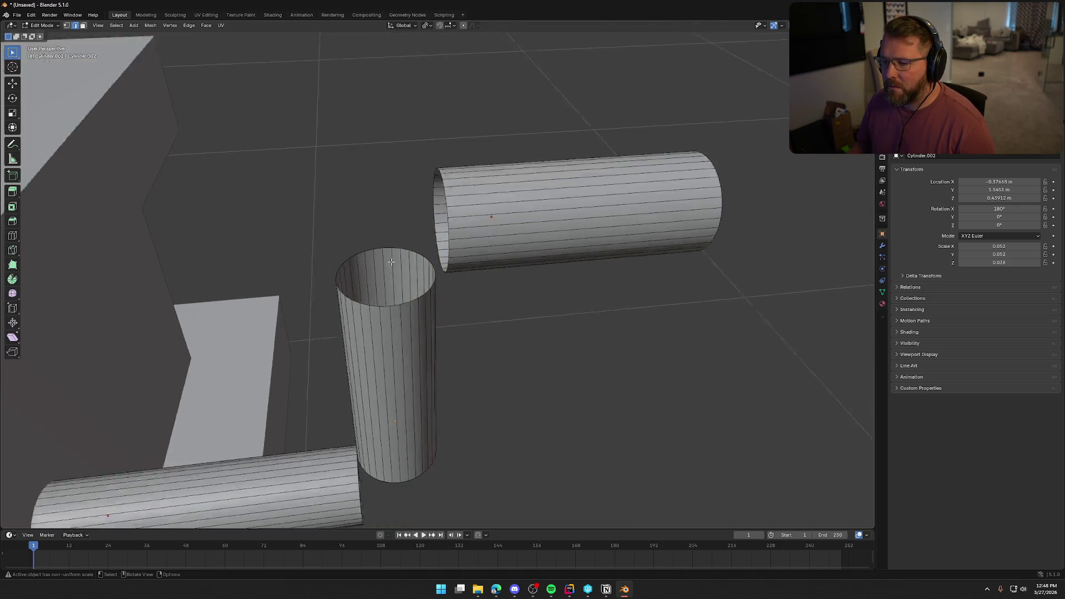
{"action": "left_click", "coordinate": [387, 235], "text": "alt"}
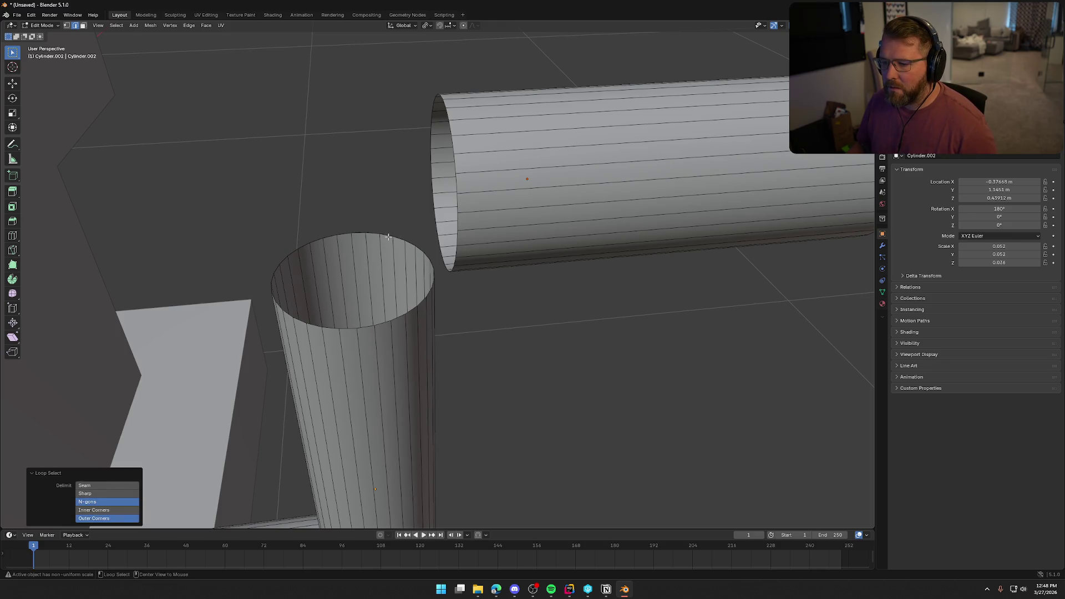
{"action": "left_click", "coordinate": [389, 235], "text": "alt"}
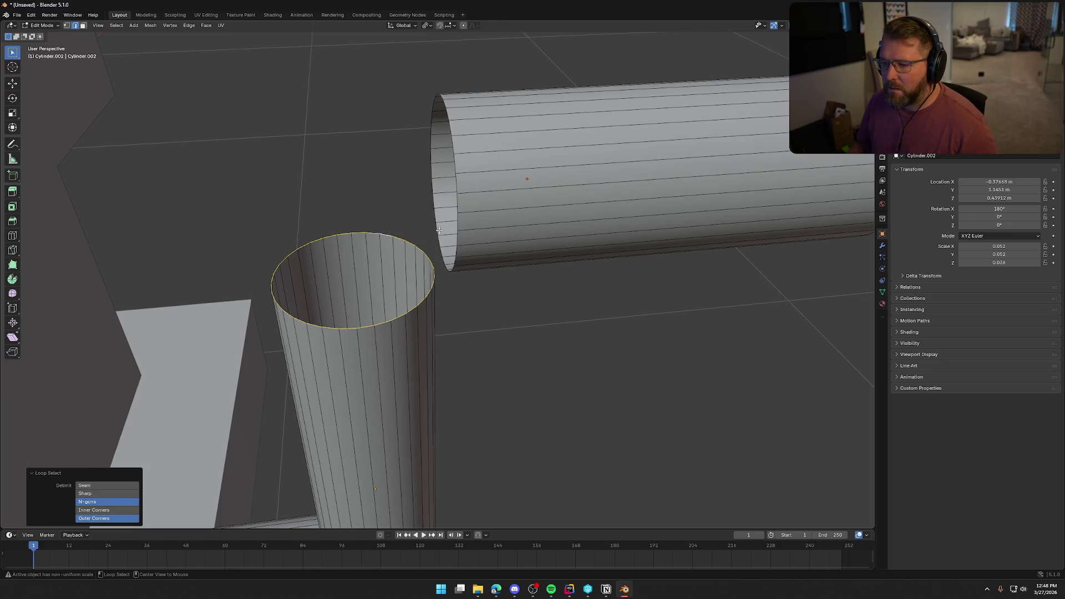
{"action": "left_click", "coordinate": [437, 229], "text": "alt+shift"}
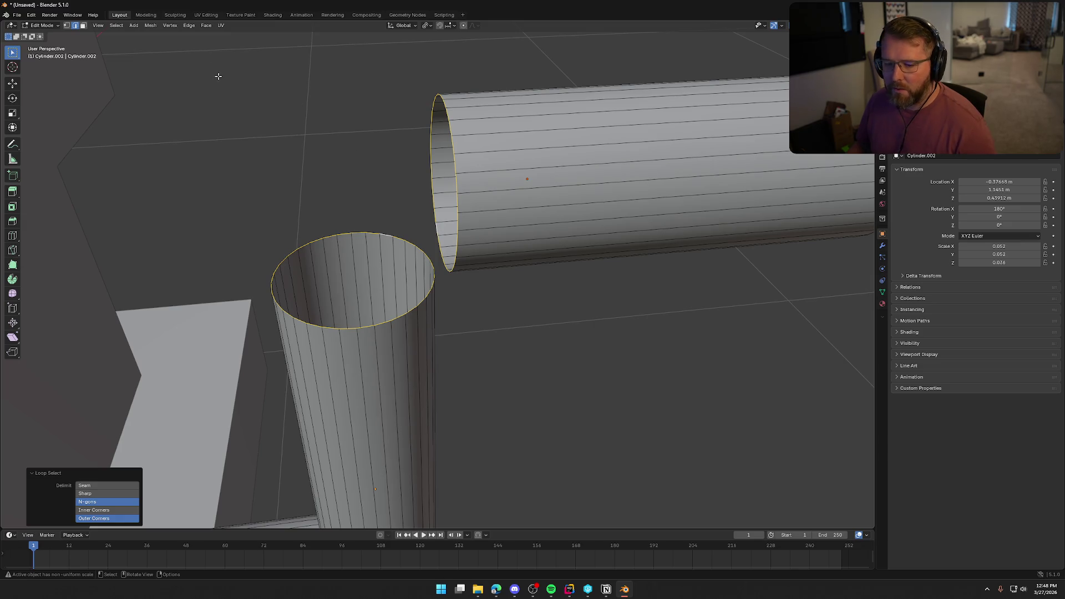
{"action": "left_click", "coordinate": [187, 27]}
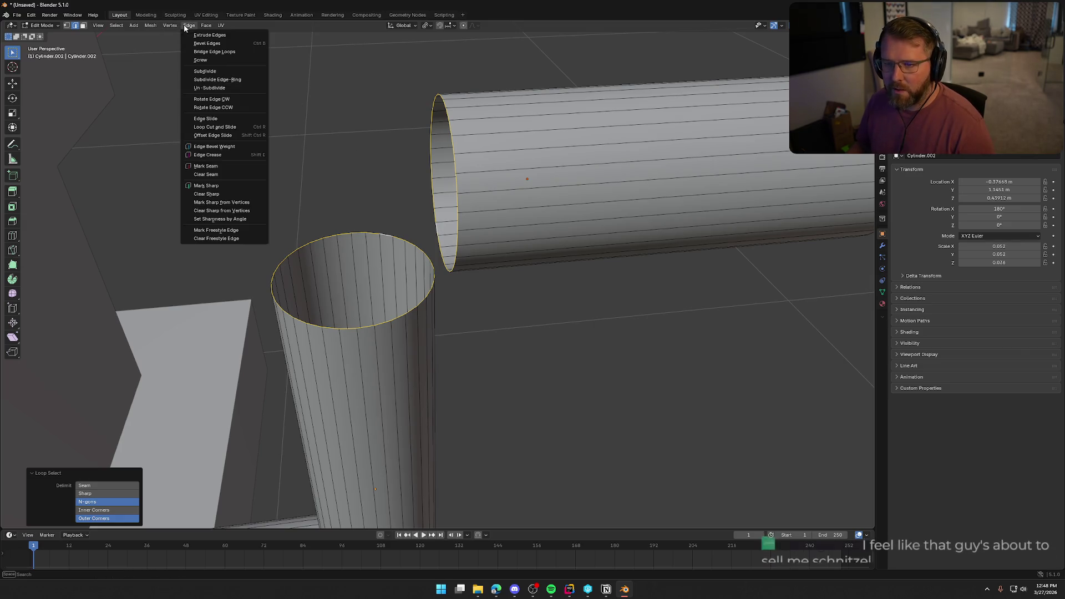
{"action": "left_click", "coordinate": [213, 52]}
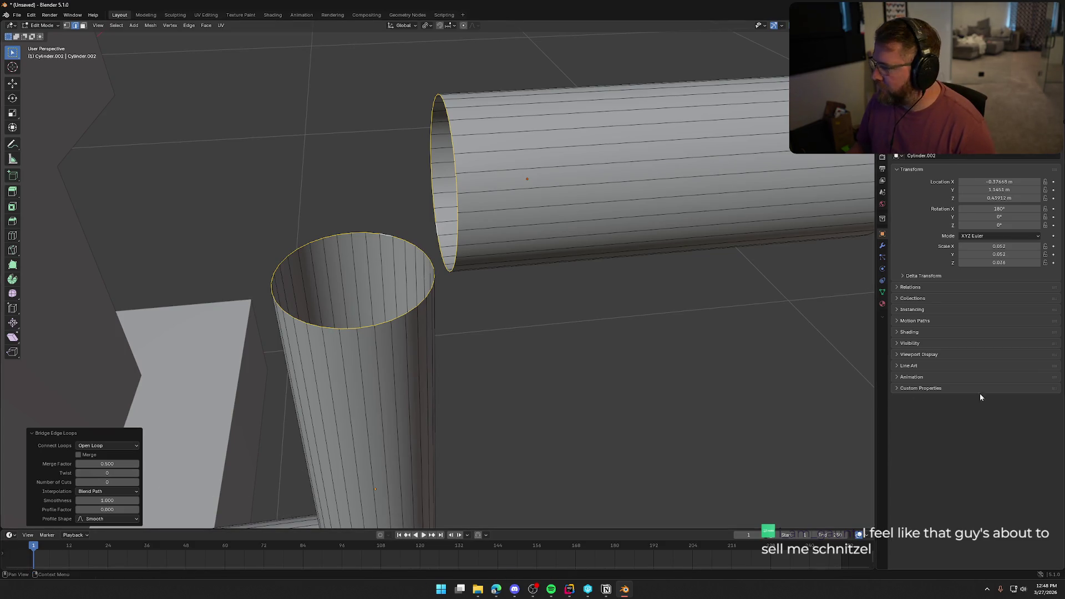
Switch between Blender and the web browser.
{"action": "key", "text": "alt+Tab"}
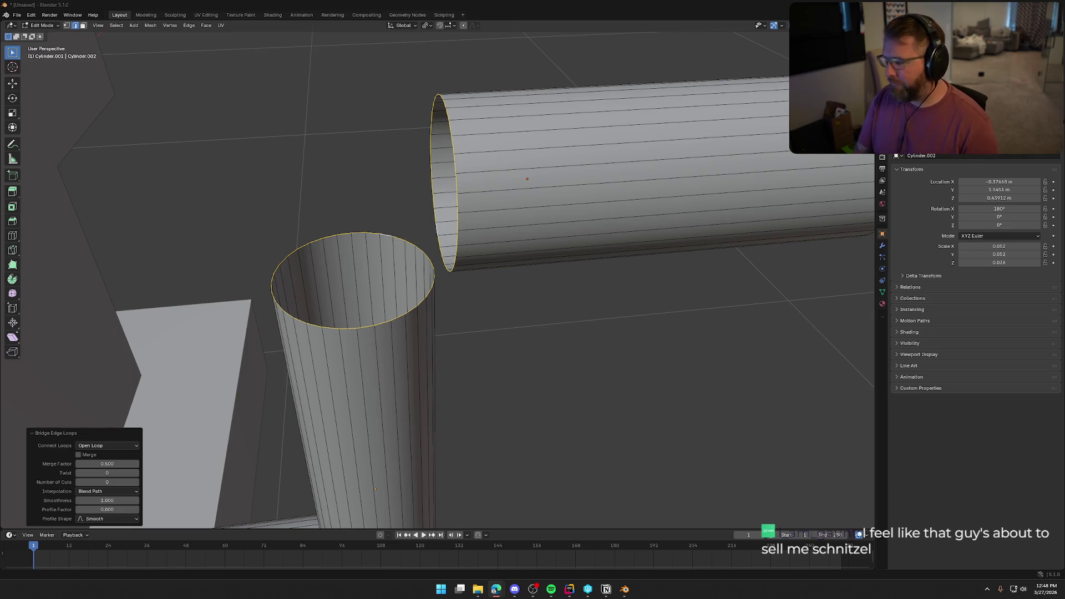
{"action": "key", "text": "alt+Tab"}
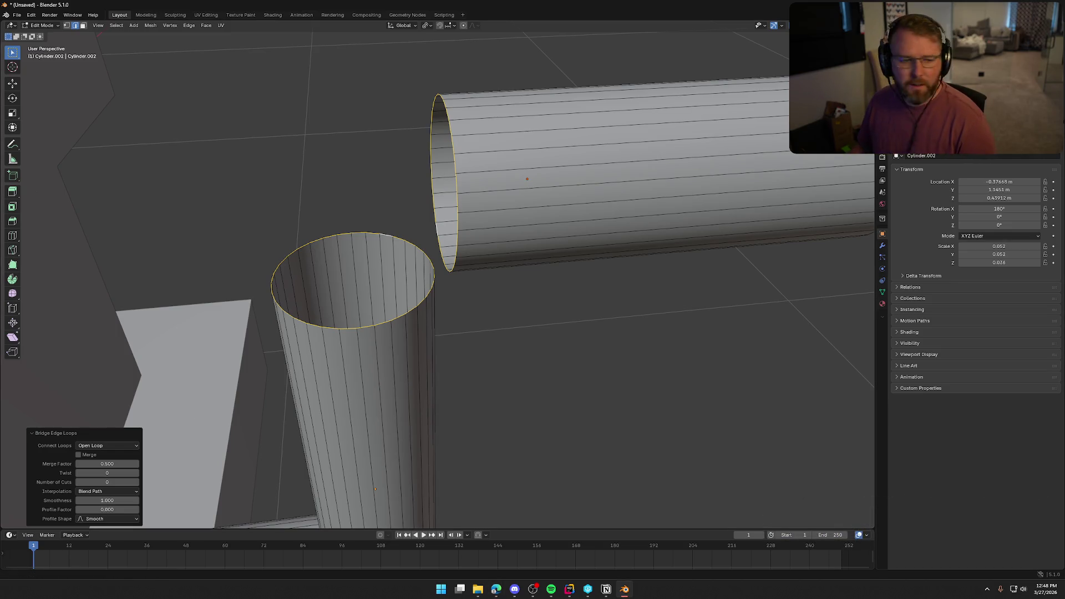
{"action": "key", "text": "alt+Tab"}
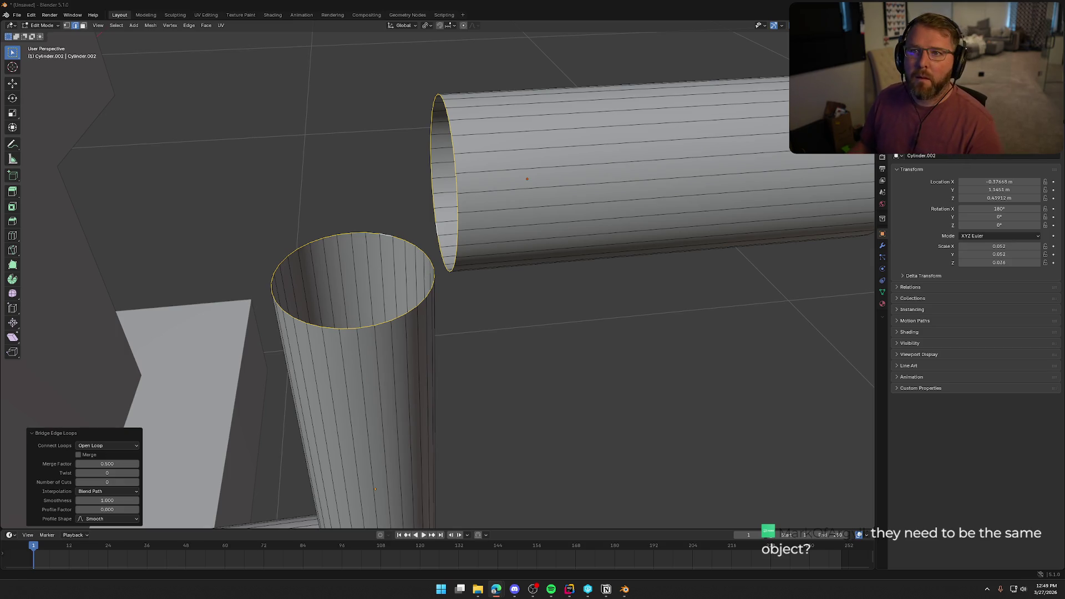
{"action": "scroll", "coordinate": [440, 312], "scroll_direction": "down", "scroll_amount": 5}
Leave Edit Mode and join the three crank cylinders into one object.
{"action": "middle_click_drag", "start_coordinate": [440, 311], "coordinate": [524, 294]}
{"action": "key", "text": "Tab"}
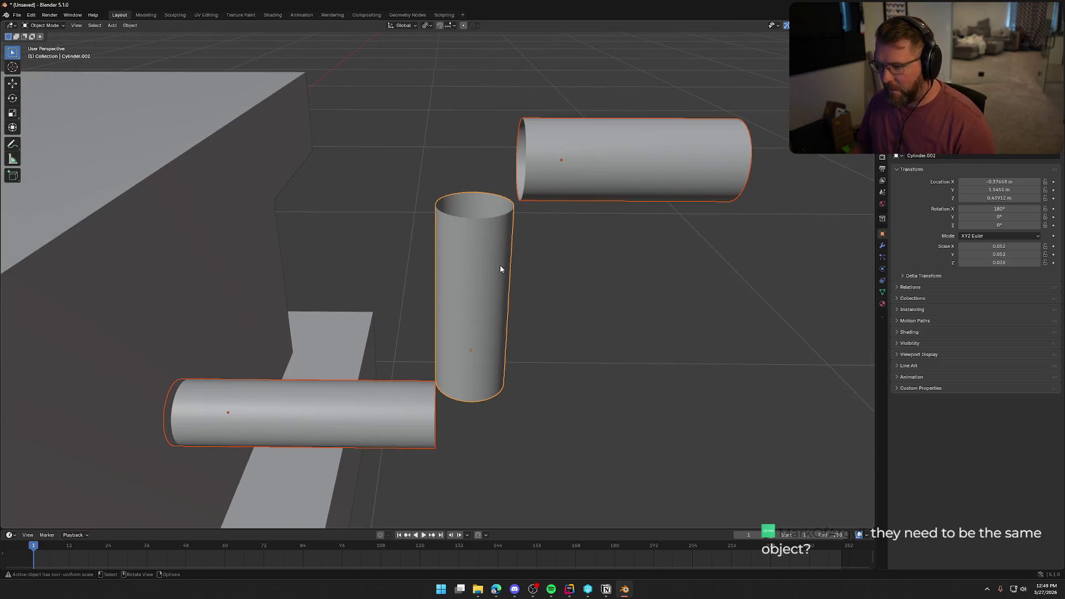
{"action": "middle_click_drag", "start_coordinate": [500, 264], "coordinate": [503, 264]}
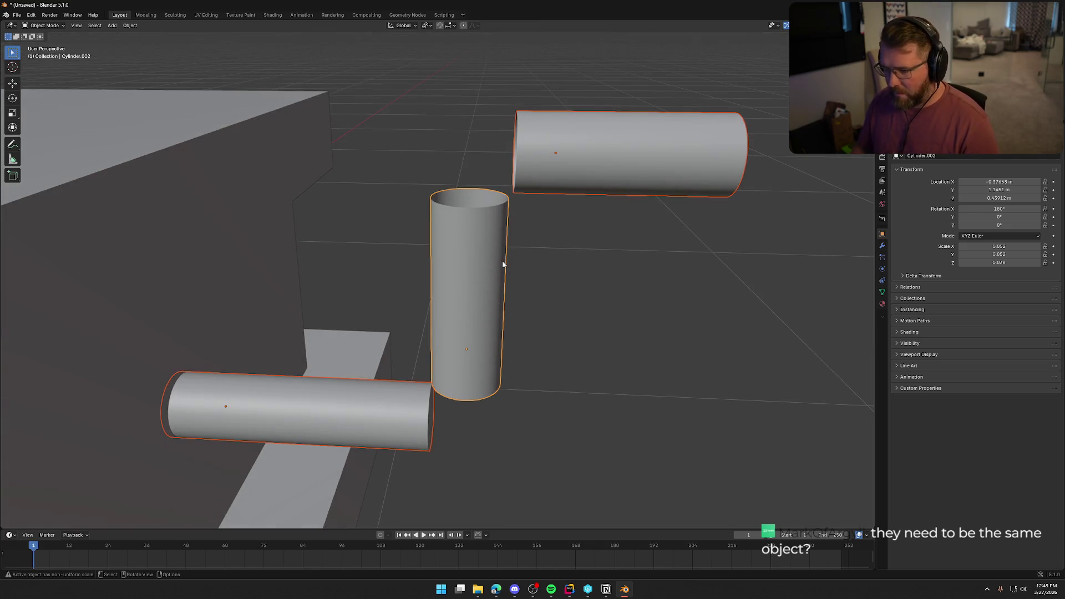
{"action": "right_click", "coordinate": [502, 262]}
{"action": "left_click", "coordinate": [498, 282]}
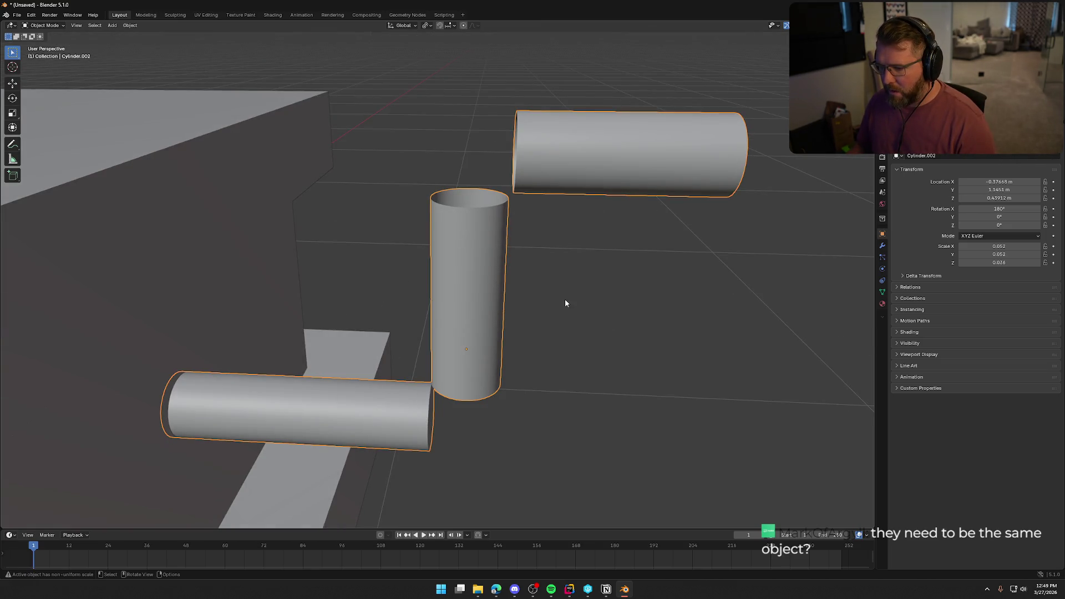
Bridge the upright and horizontal rim loops with three cuts, then undo the elbow.
{"action": "key", "text": "Tab"}
{"action": "scroll", "coordinate": [571, 278], "scroll_direction": "up", "scroll_amount": 4}
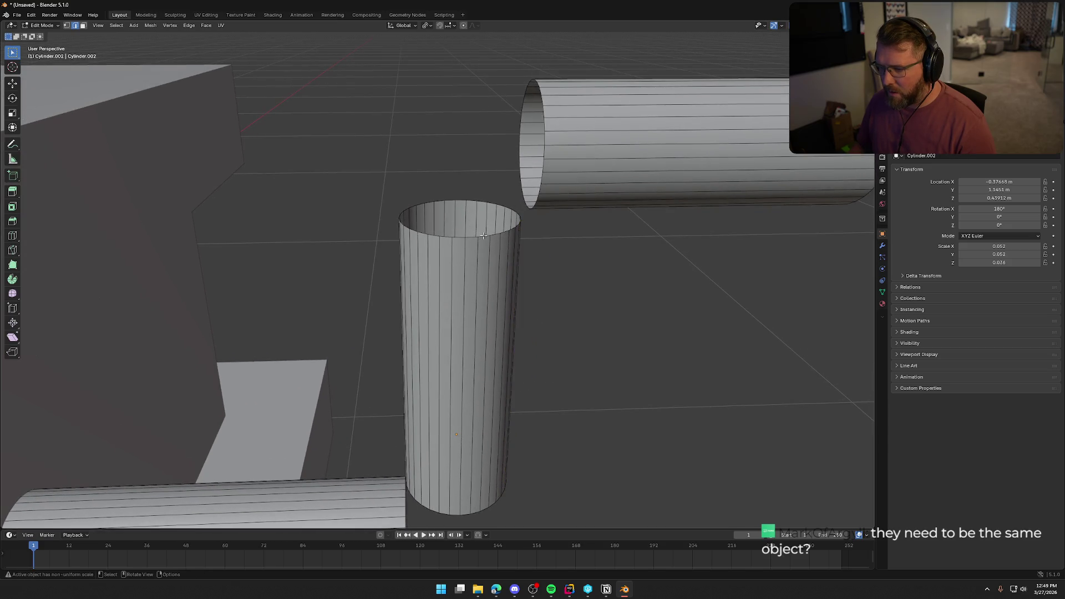
{"action": "left_click", "coordinate": [526, 202], "text": "alt"}
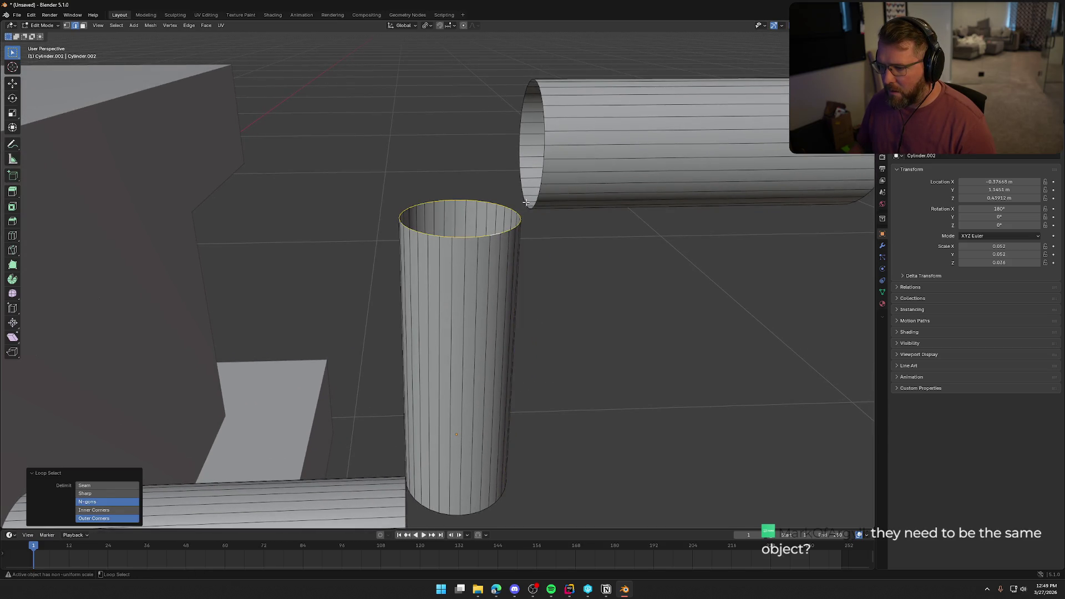
{"action": "left_click", "coordinate": [526, 202], "text": "alt+shift"}
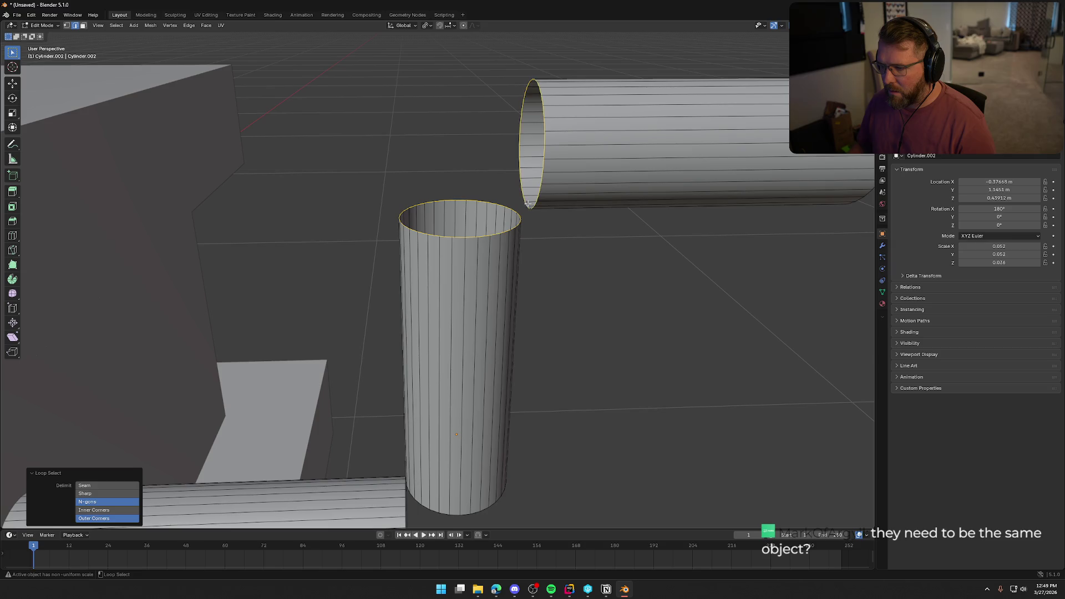
{"action": "left_click", "coordinate": [190, 25]}
{"action": "left_click", "coordinate": [220, 52]}
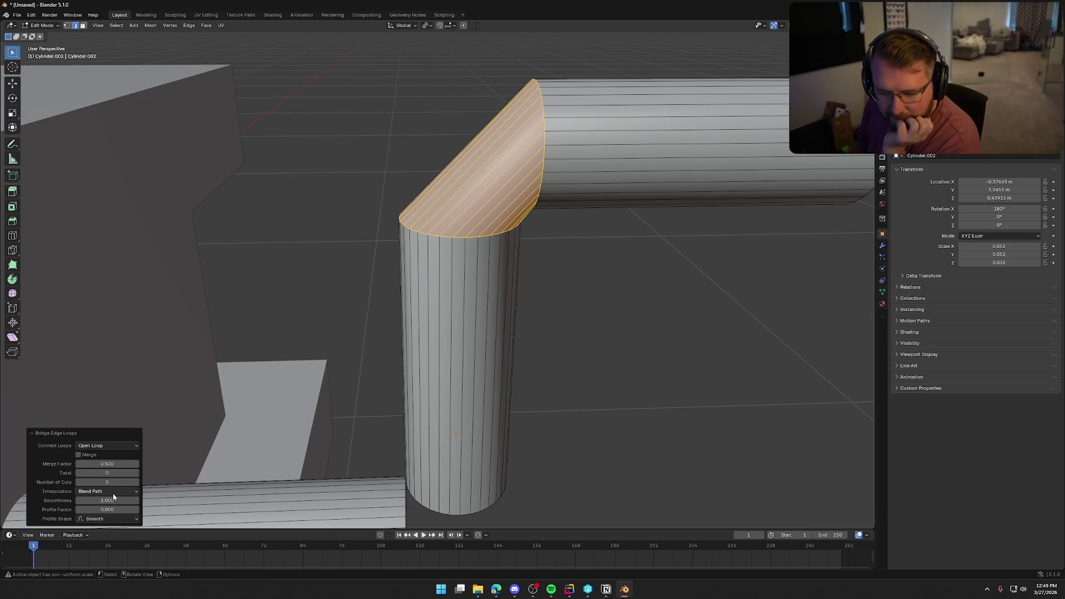
{"action": "left_click", "coordinate": [136, 483]}
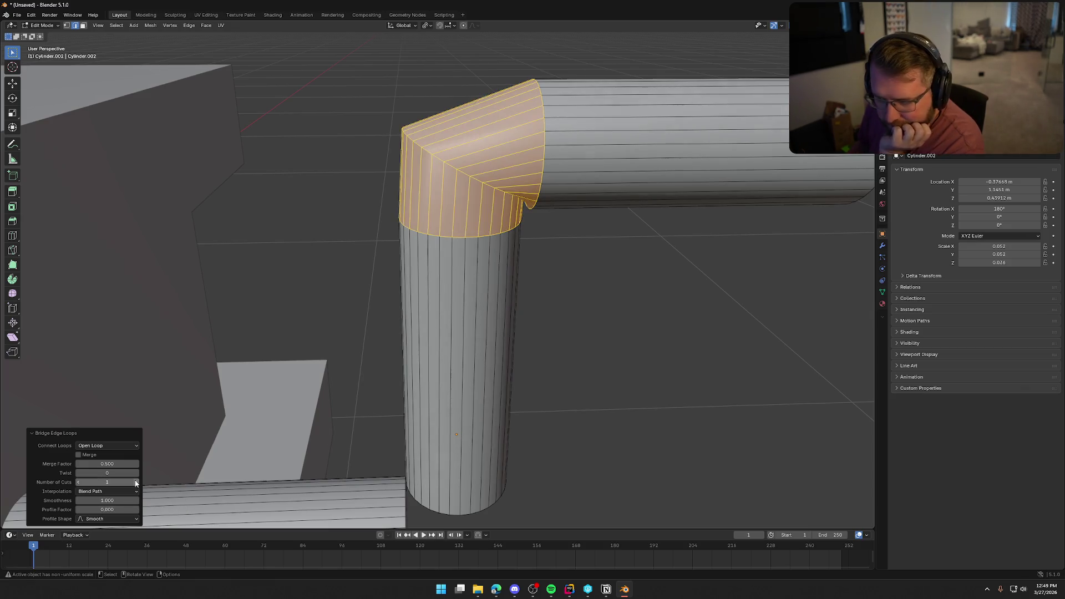
{"action": "left_click", "coordinate": [136, 482]}
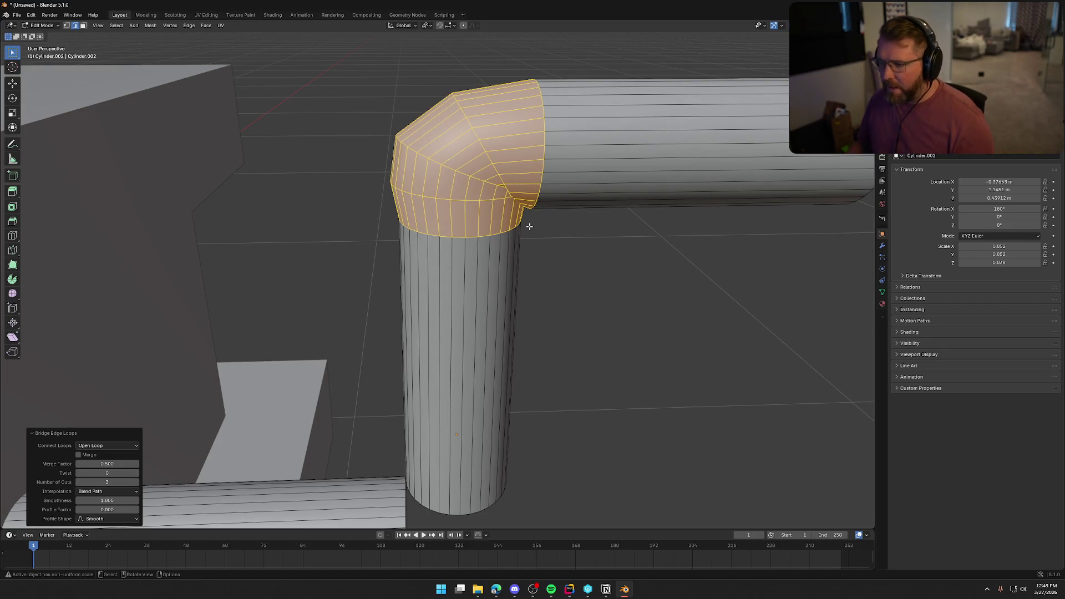
{"action": "key", "text": "ctrl+z"}
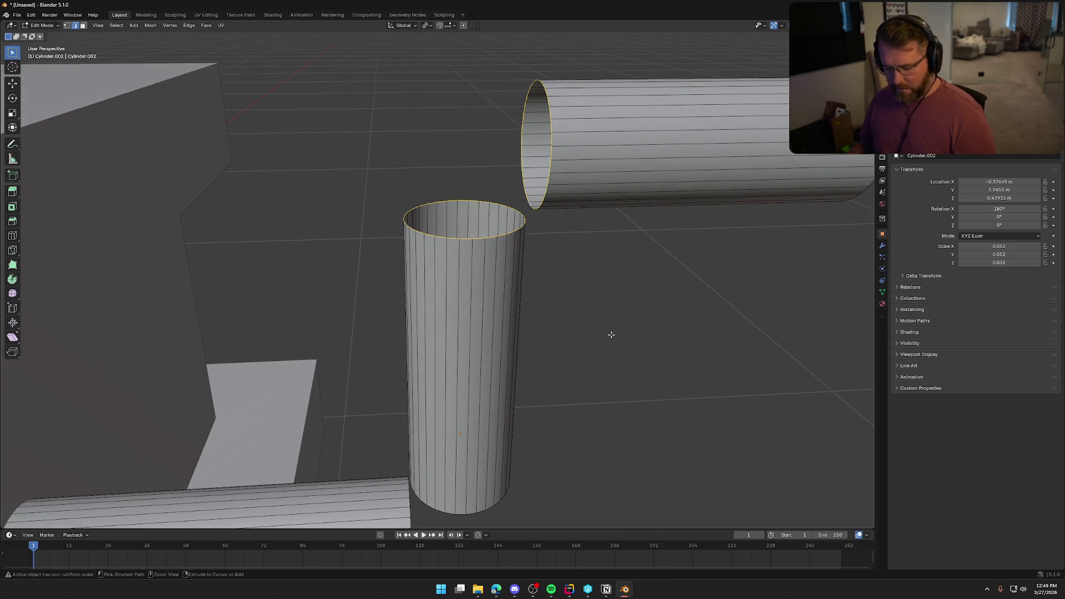
In Right Ortho view, select the upper horizontal tube and shift it along Y, slightly lower.
{"action": "middle_click_drag", "start_coordinate": [618, 321], "coordinate": [606, 315]}
{"action": "key", "text": "KP_5"}
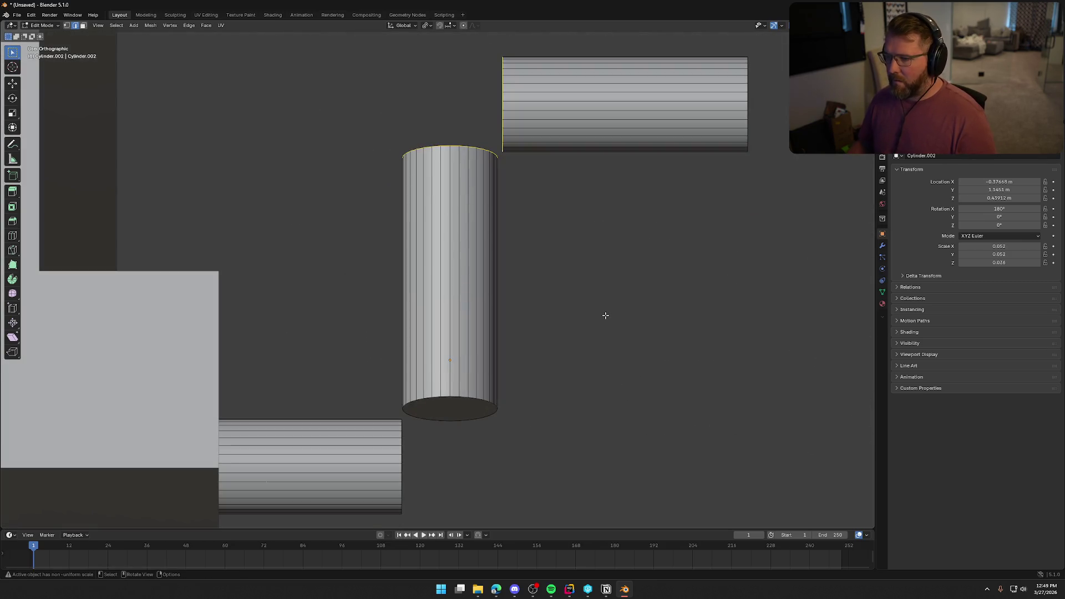
{"action": "key", "text": "KP_3"}
{"action": "left_click_drag", "start_coordinate": [663, 268], "coordinate": [631, 68]}
{"action": "key", "text": "ctrl+l"}
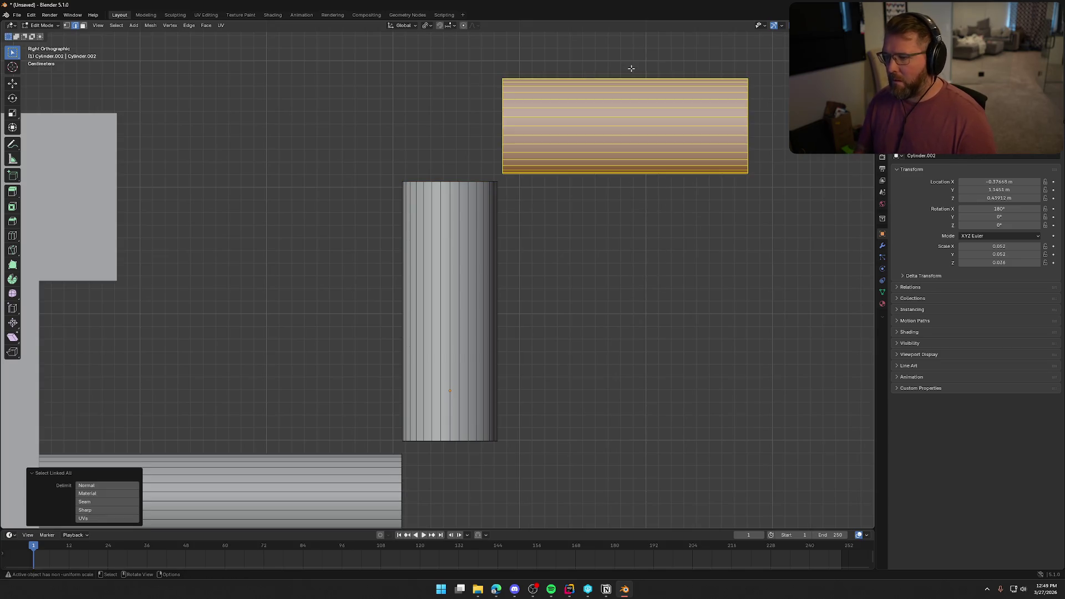
{"action": "key", "text": "3"}
{"action": "key", "text": "g"}
{"action": "key", "text": "y"}
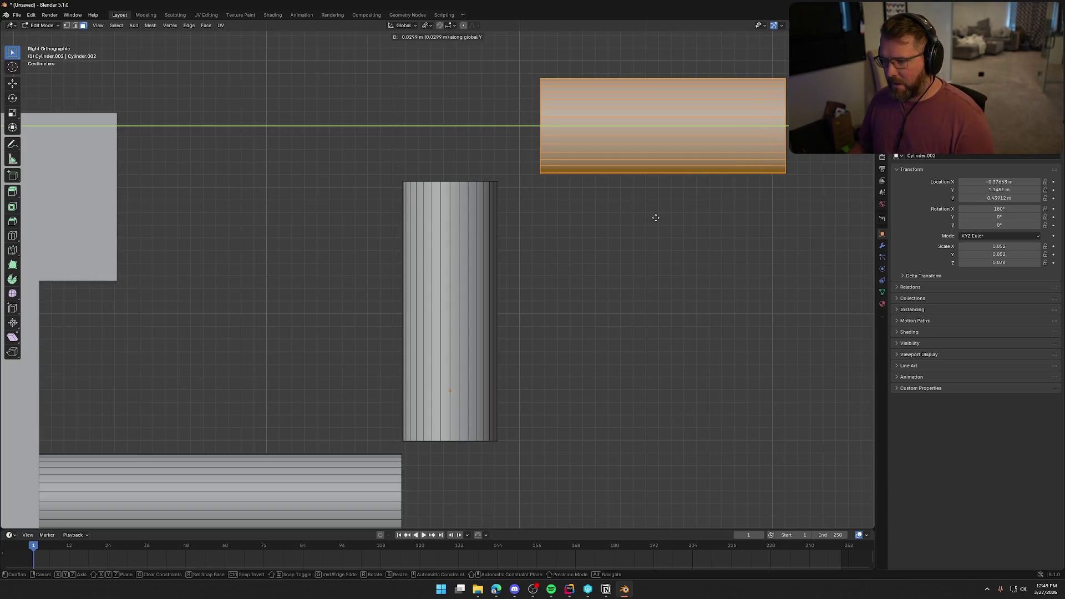
{"action": "left_click", "coordinate": [656, 217]}
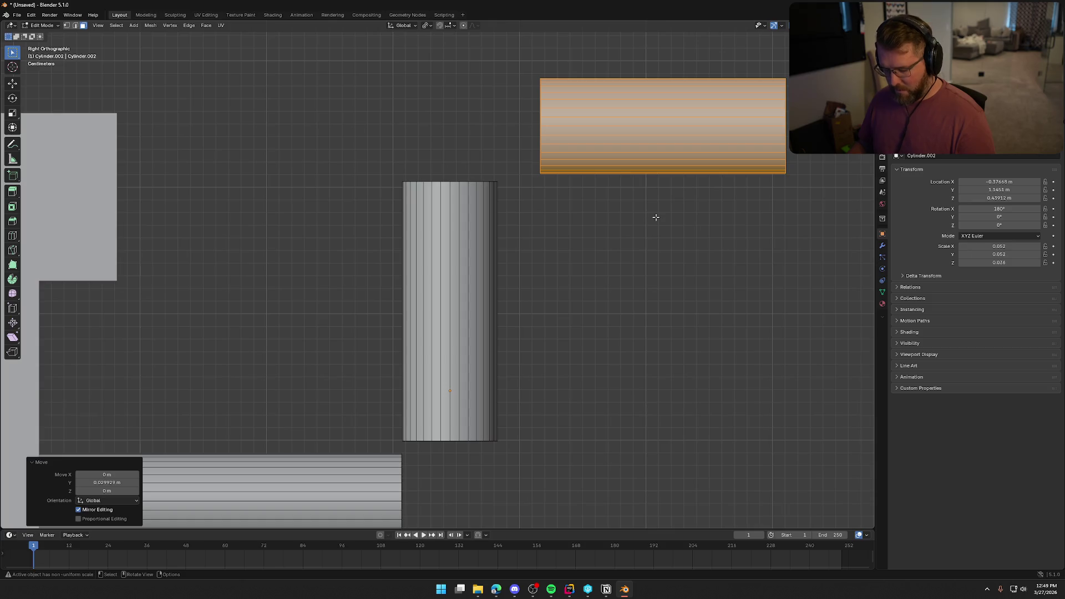
{"action": "key", "text": "g"}
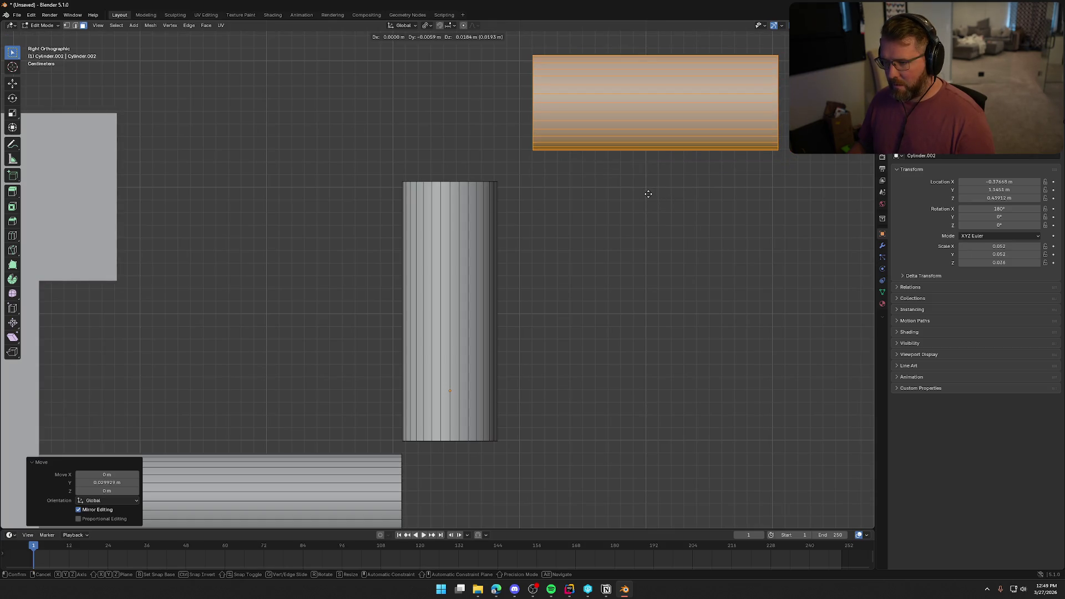
{"action": "left_click", "coordinate": [648, 193]}
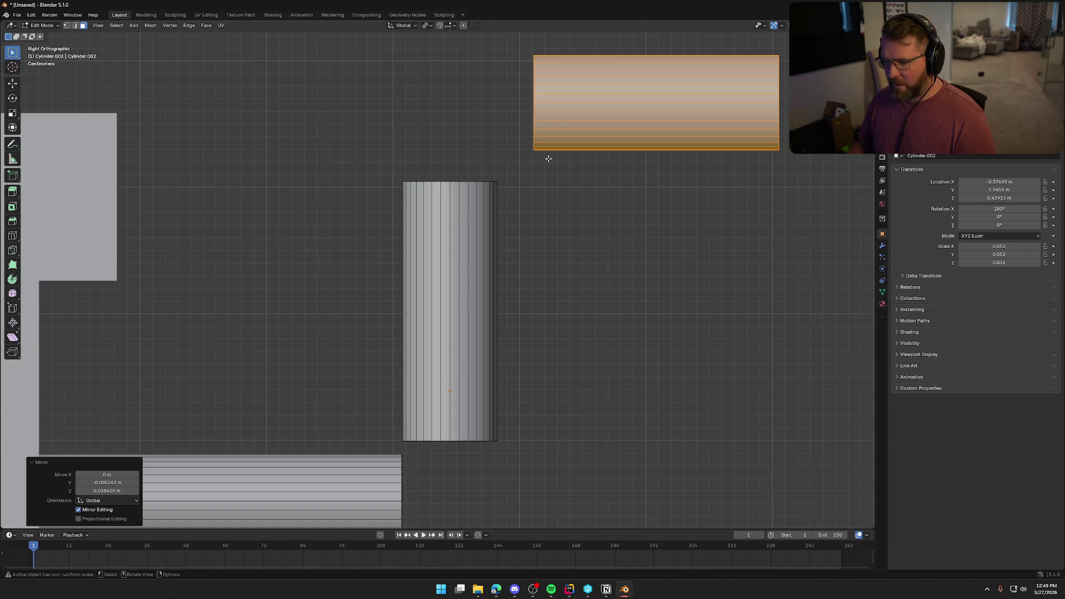
Add the upright tube to the selection and move the tubes into alignment.
{"action": "scroll", "coordinate": [566, 317], "scroll_direction": "down", "scroll_amount": 2}
{"action": "middle_click_drag", "start_coordinate": [571, 328], "coordinate": [547, 309], "text": "shift"}
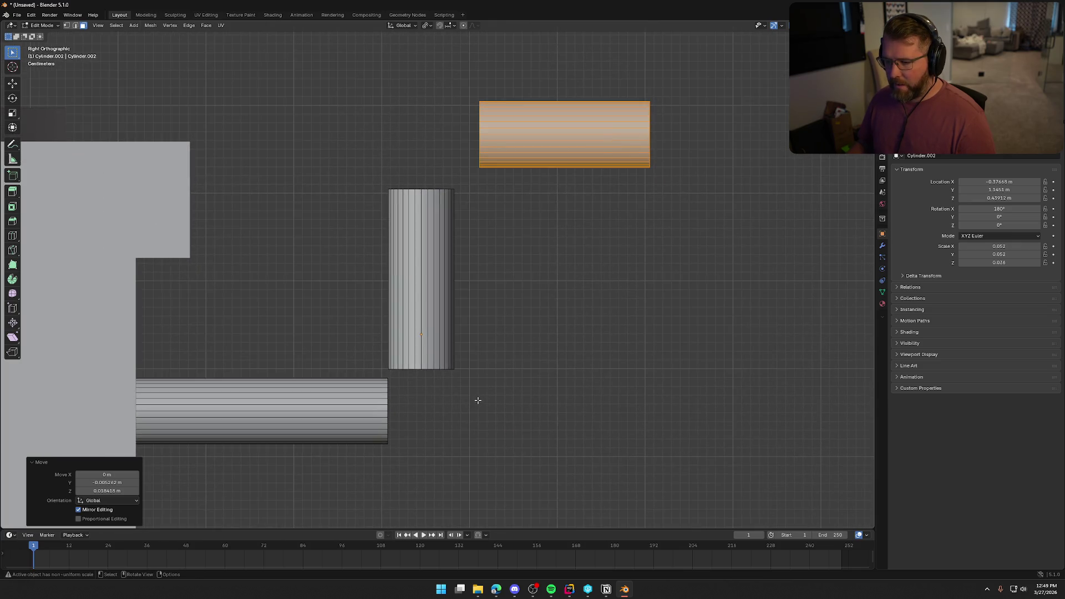
{"action": "key", "text": "ctrl+l"}
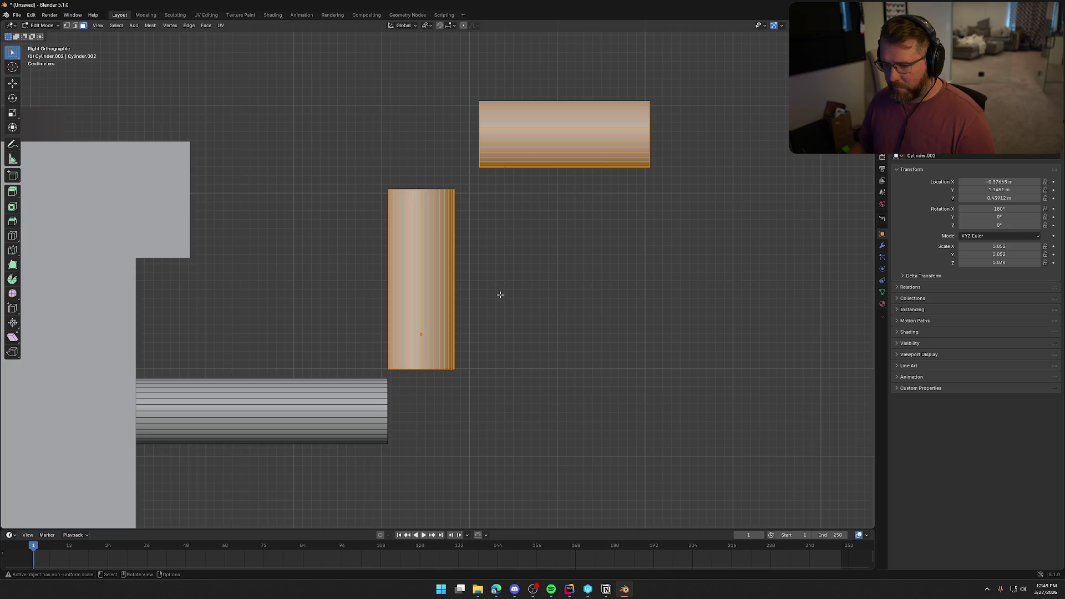
{"action": "key", "text": "g"}
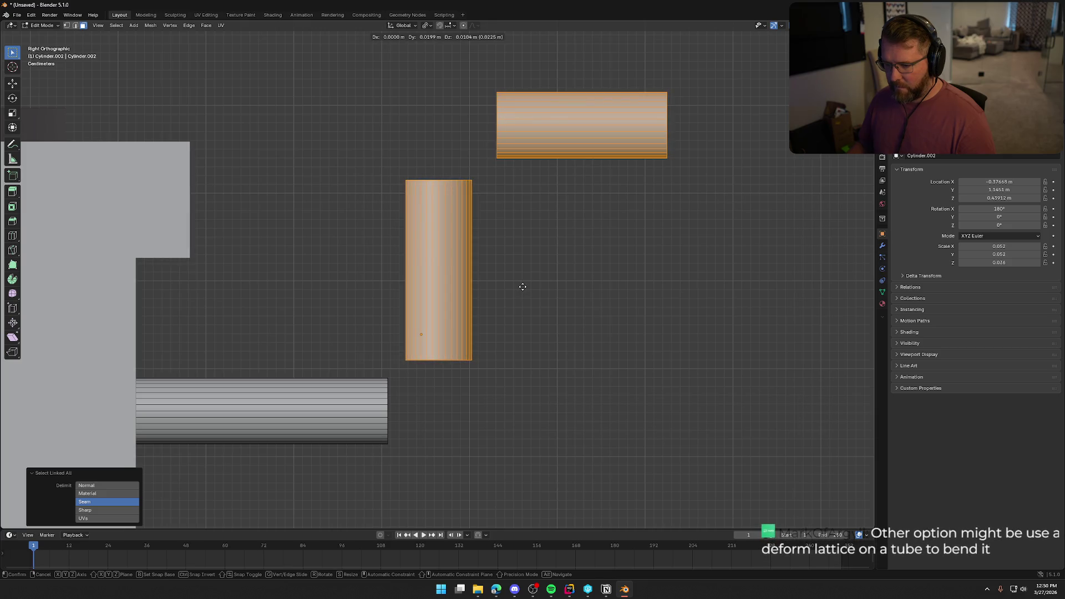
{"action": "left_click", "coordinate": [523, 287]}
{"action": "left_click", "coordinate": [544, 330]}
{"action": "mouse_move", "coordinate": [534, 348]}
{"action": "middle_mouse_down"}
{"action": "mouse_move", "coordinate": [541, 324]}
{"action": "mouse_move", "coordinate": [475, 235]}
{"action": "middle_mouse_up"}
{"action": "key", "text": "2"}
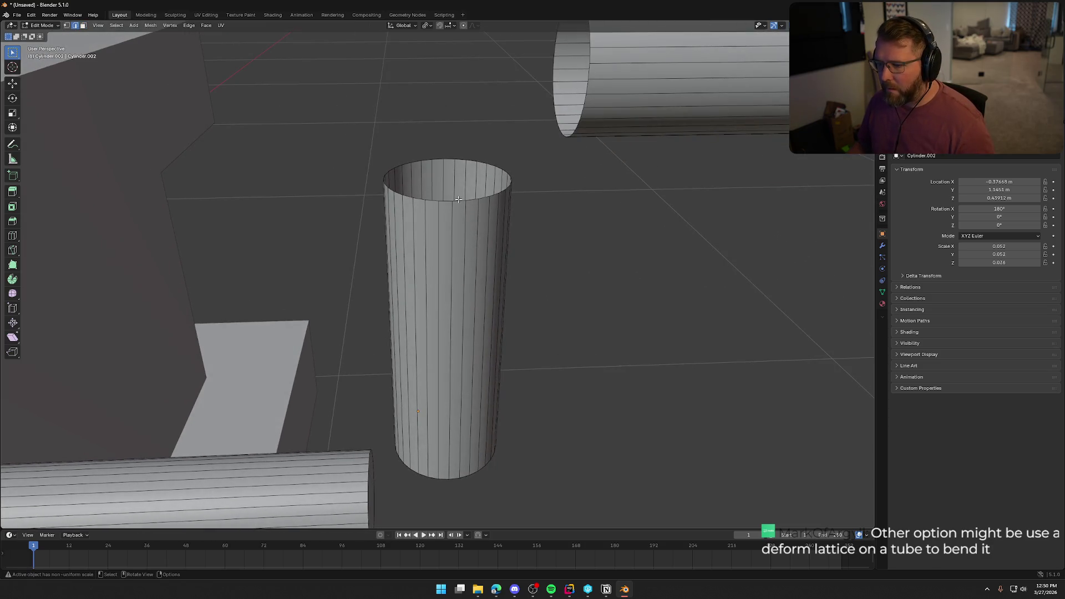
Bridge the upright's top rim to the horizontal tube's end, raising cuts to three.
{"action": "left_click", "coordinate": [522, 196], "text": "alt"}
{"action": "left_click", "coordinate": [559, 127], "text": "alt+shift"}
{"action": "left_click", "coordinate": [188, 26]}
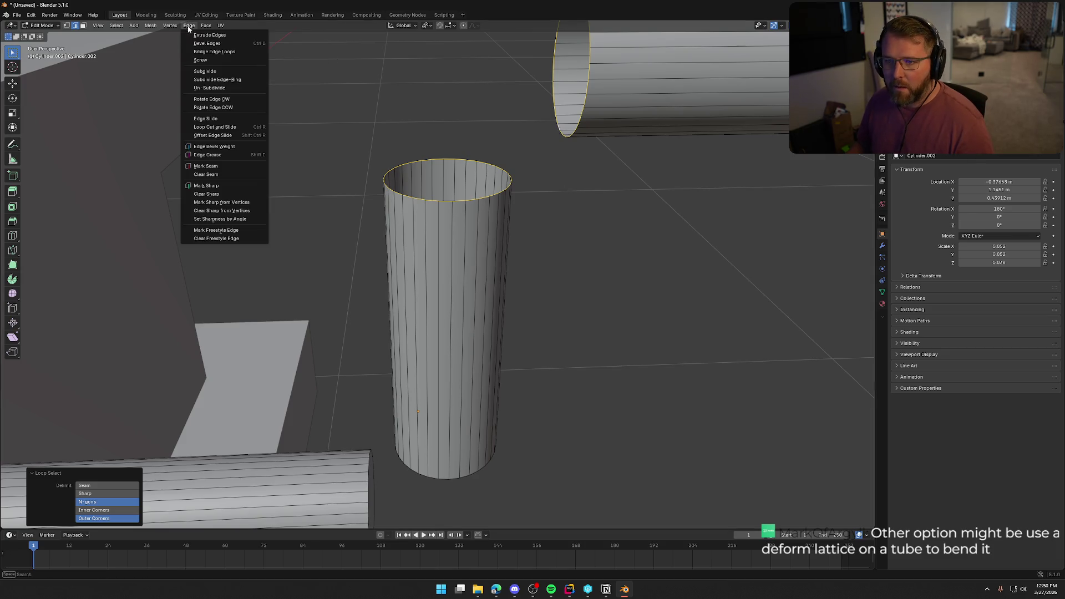
{"action": "left_click", "coordinate": [214, 51]}
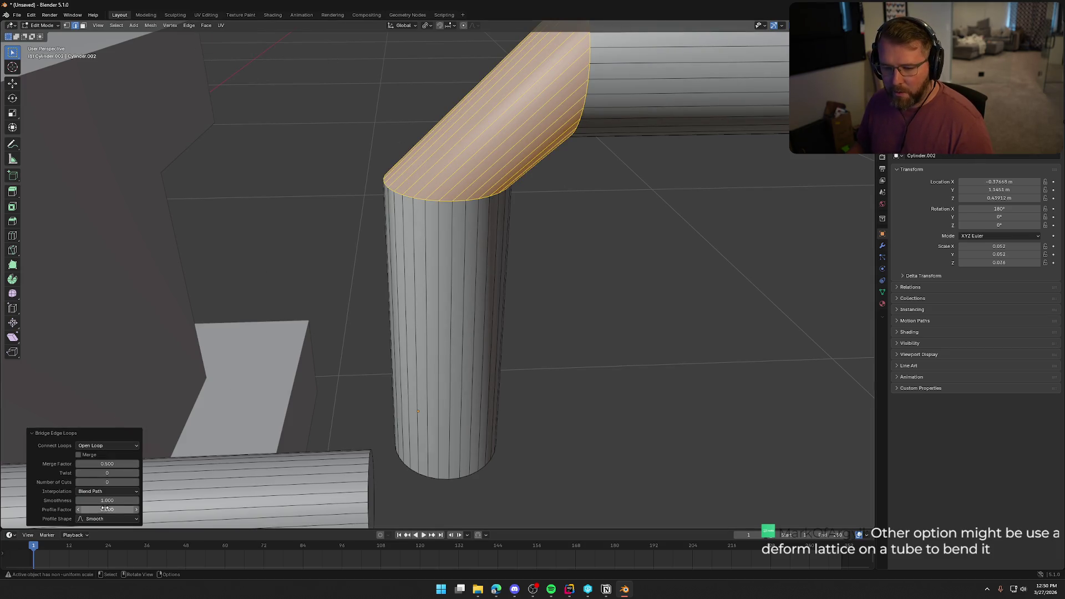
{"action": "left_click", "coordinate": [137, 483]}
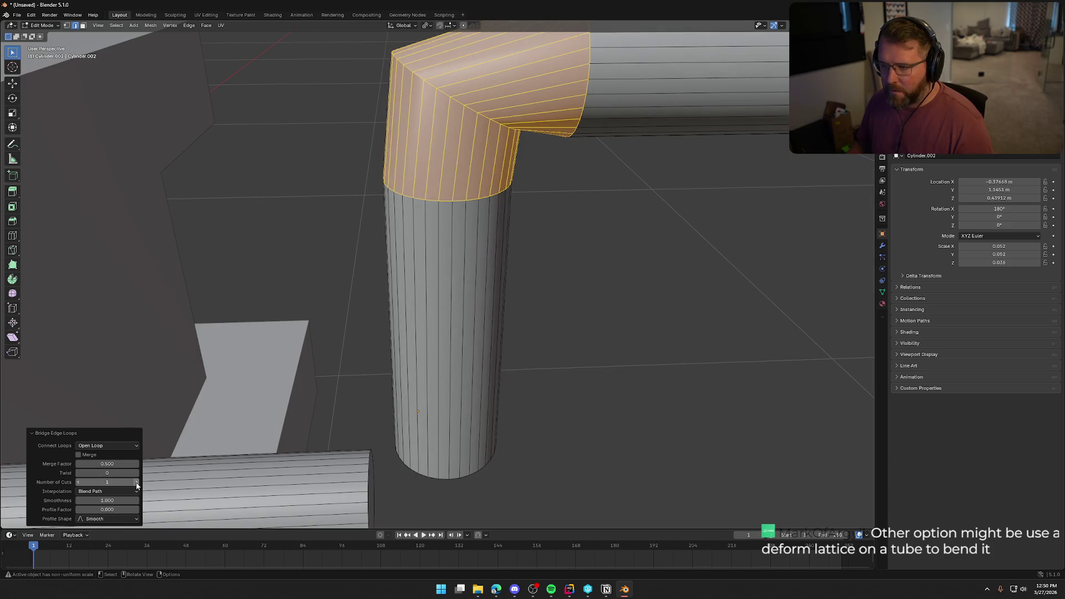
{"action": "left_click", "coordinate": [137, 483]}
{"action": "left_click", "coordinate": [137, 483]}
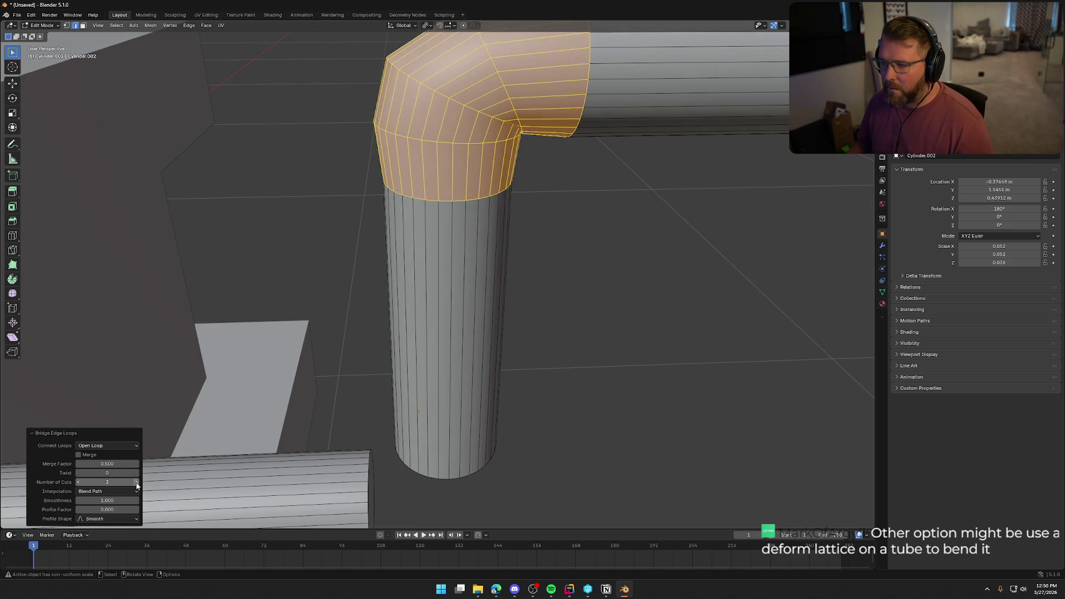
Reduce the bridge to one cut and inspect the elbow from the right side.
{"action": "mouse_move", "coordinate": [665, 321]}
{"action": "middle_mouse_down"}
{"action": "mouse_move", "coordinate": [671, 311]}
{"action": "mouse_move", "coordinate": [601, 312]}
{"action": "mouse_move", "coordinate": [681, 340]}
{"action": "mouse_move", "coordinate": [599, 326]}
{"action": "mouse_move", "coordinate": [568, 301]}
{"action": "mouse_move", "coordinate": [583, 311]}
{"action": "middle_mouse_up"}
{"action": "scroll", "coordinate": [516, 284], "scroll_direction": "up", "scroll_amount": 3}
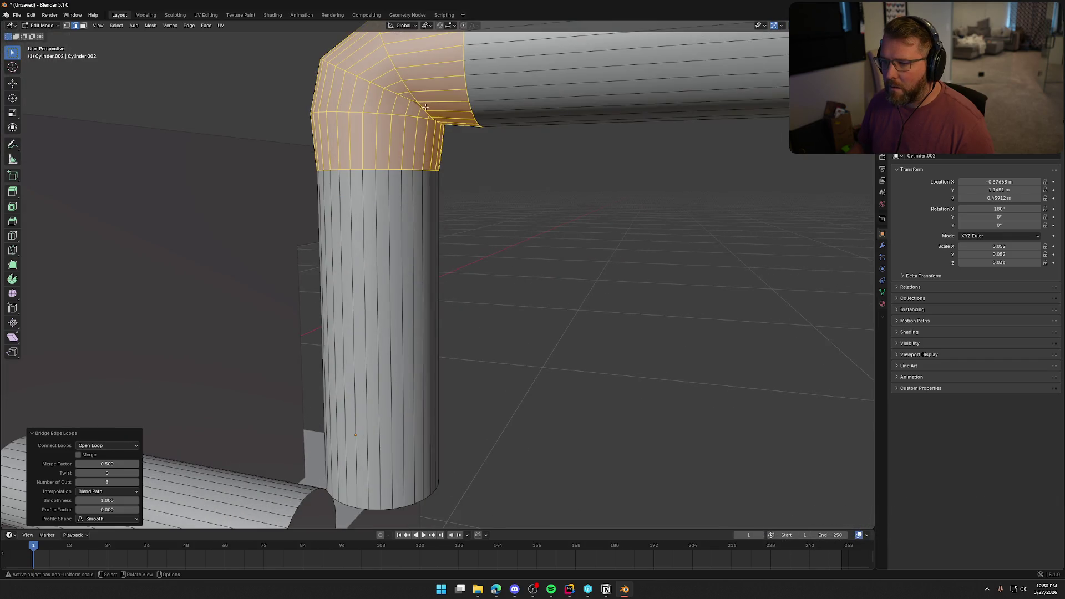
{"action": "left_click", "coordinate": [78, 482]}
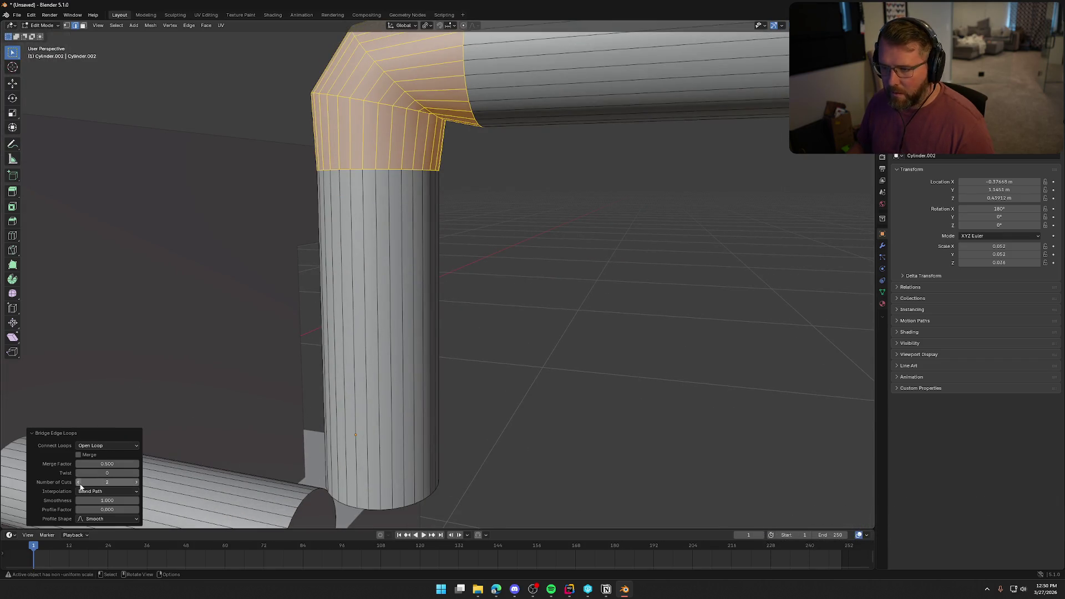
{"action": "left_click", "coordinate": [78, 482]}
{"action": "middle_click_drag", "start_coordinate": [342, 202], "coordinate": [486, 127]}
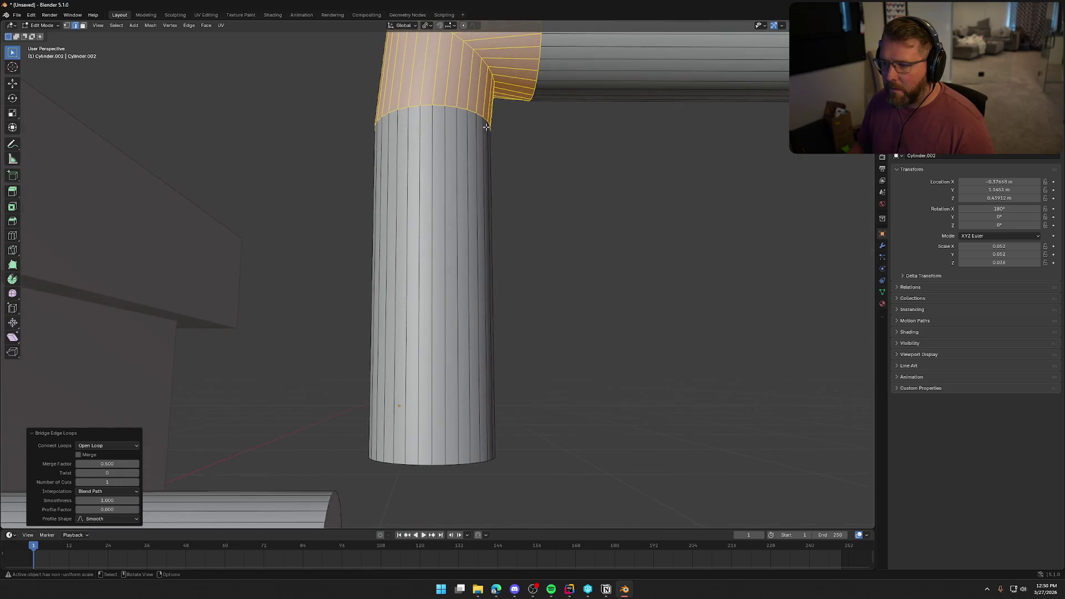
{"action": "middle_click_drag", "start_coordinate": [552, 160], "coordinate": [554, 217]}
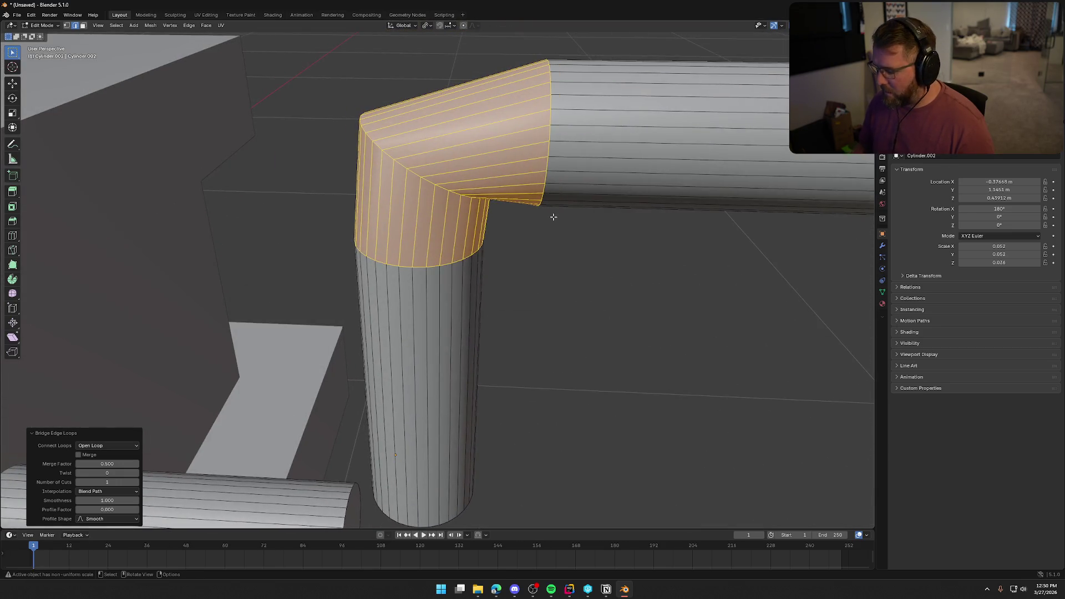
{"action": "key", "text": "KP_3"}
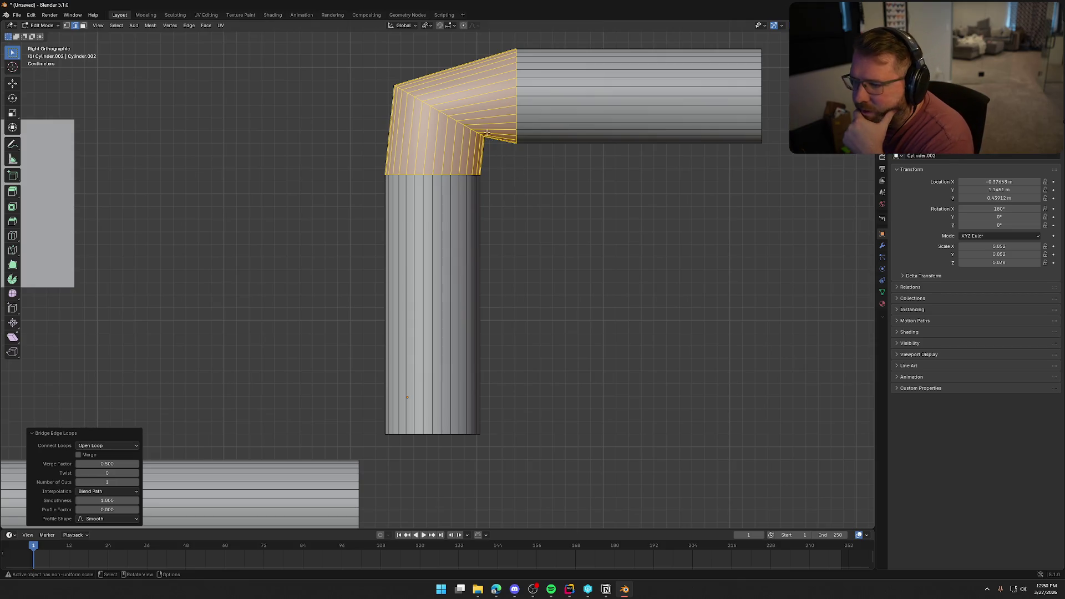
Try Closed Loop and Merge bridge options, then return to Open Loop with new faces.
{"action": "left_click", "coordinate": [111, 447]}
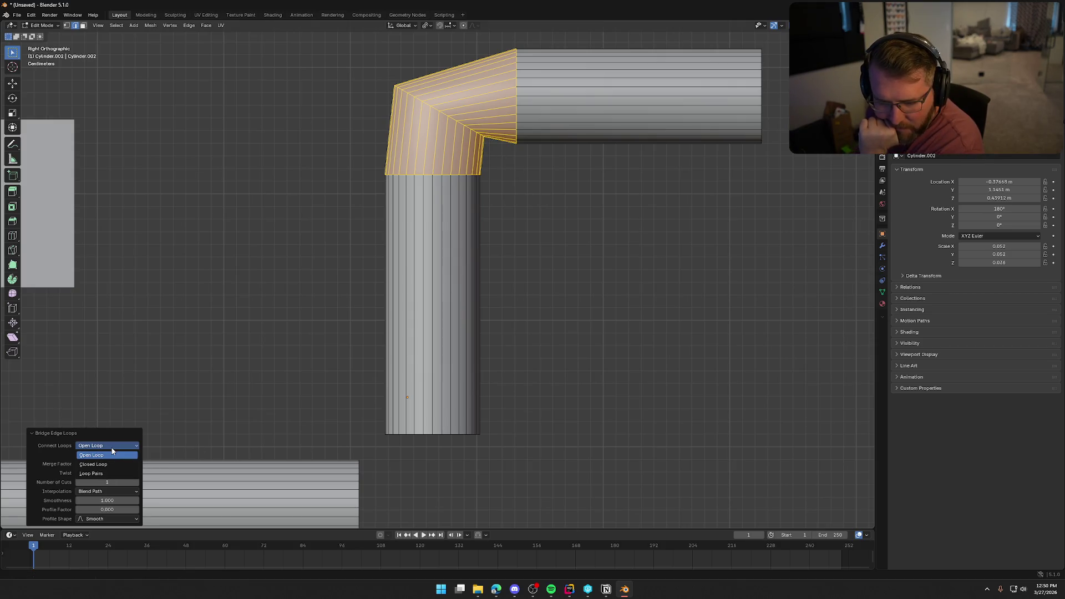
{"action": "left_click", "coordinate": [111, 464]}
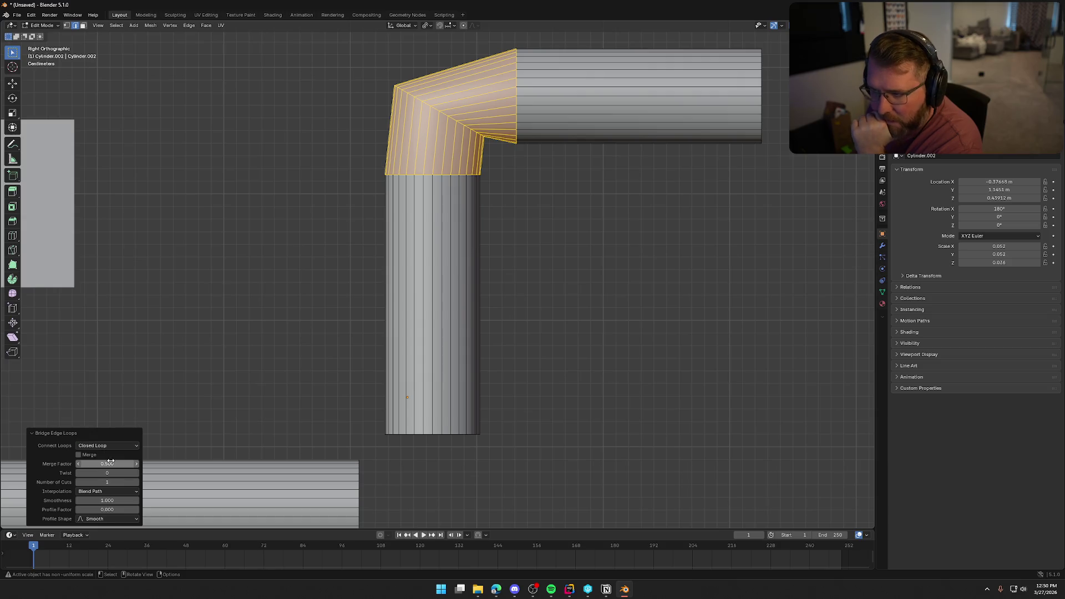
{"action": "left_click", "coordinate": [114, 449]}
{"action": "left_click", "coordinate": [105, 458]}
{"action": "left_click", "coordinate": [79, 455]}
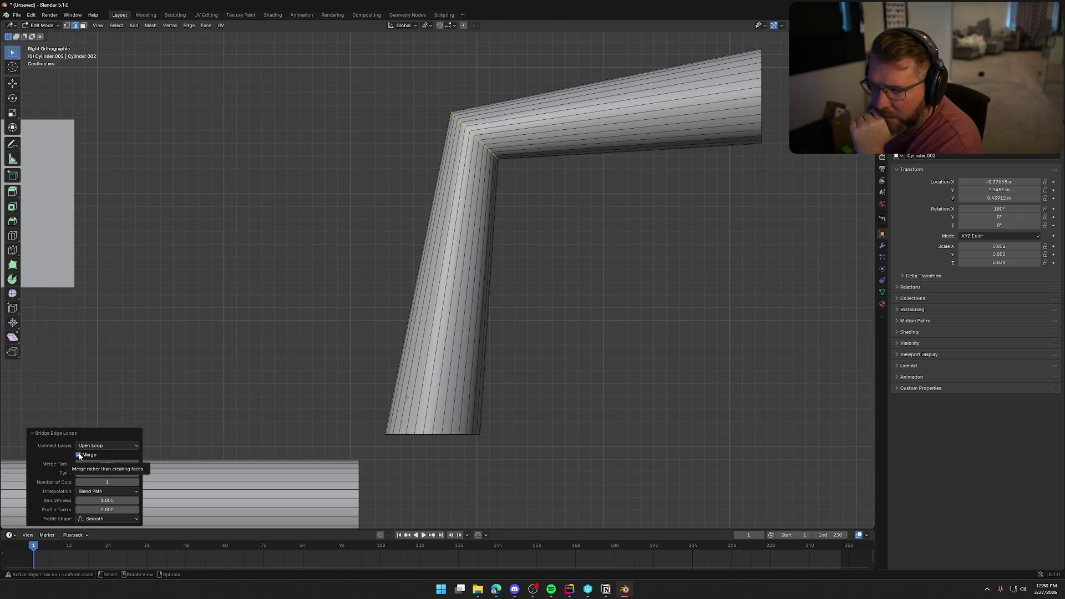
{"action": "left_click", "coordinate": [79, 455]}
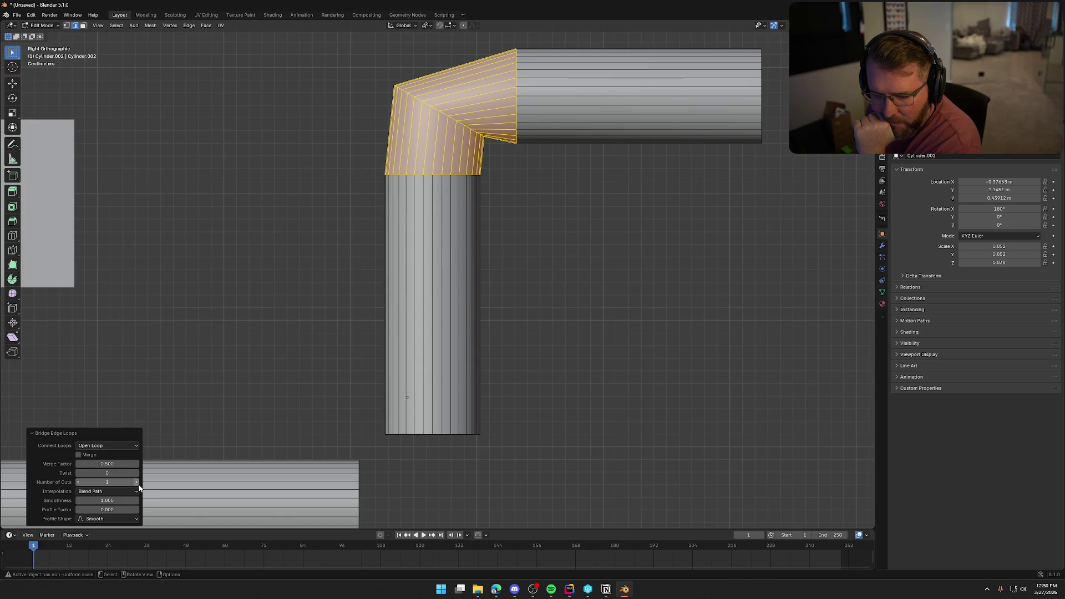
Raise the bridge to 3 cuts, testing Sphere, Sharp and Linear profiles before settling on Smooth.
{"action": "left_click", "coordinate": [120, 520]}
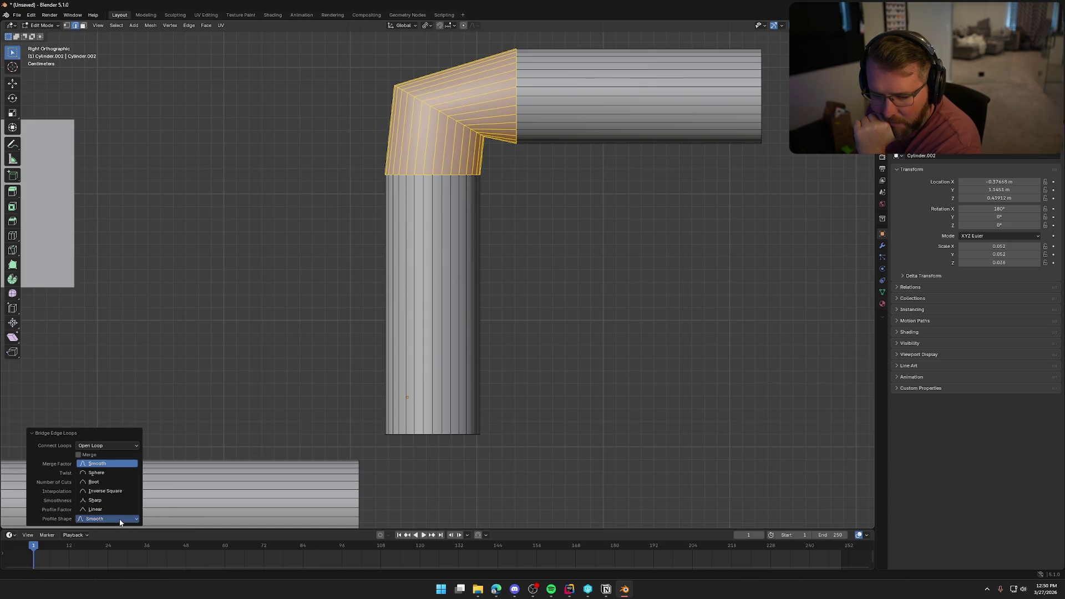
{"action": "left_click", "coordinate": [103, 472]}
{"action": "left_click", "coordinate": [137, 482]}
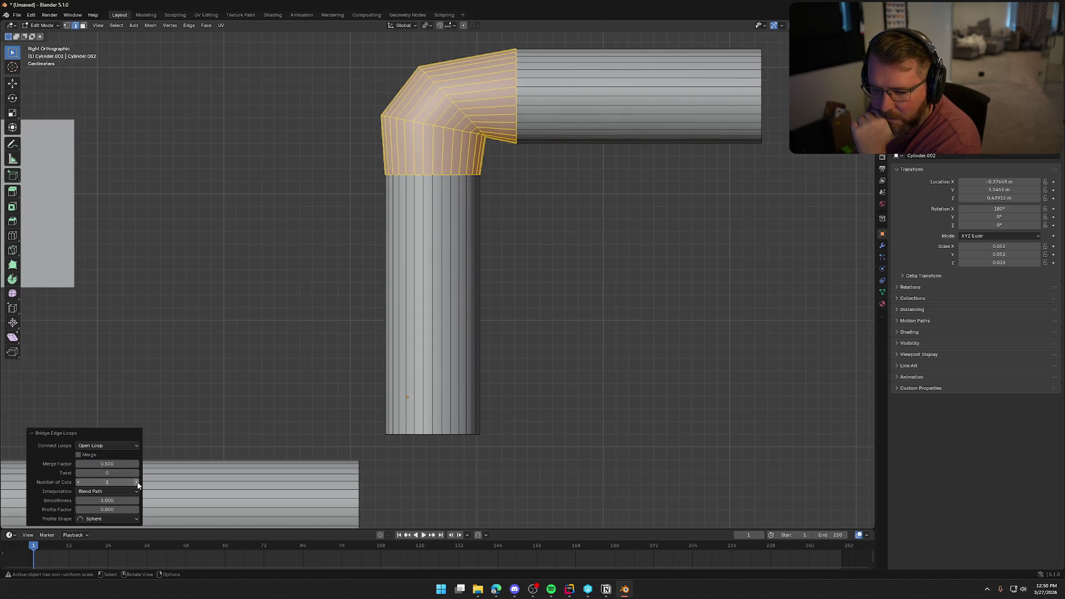
{"action": "left_click", "coordinate": [137, 482]}
{"action": "left_click", "coordinate": [122, 520]}
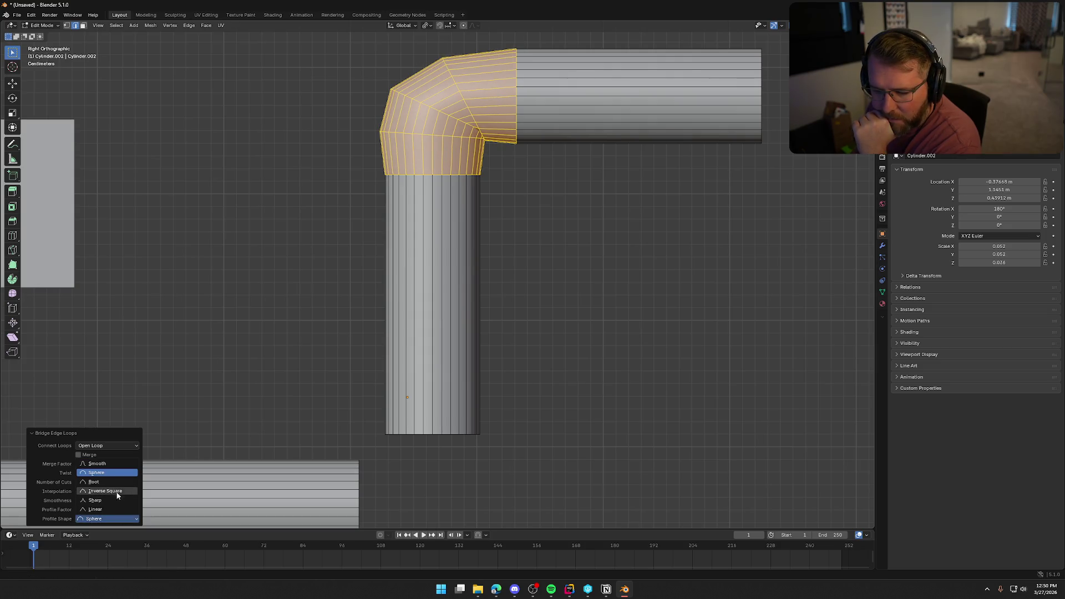
{"action": "left_click", "coordinate": [114, 502]}
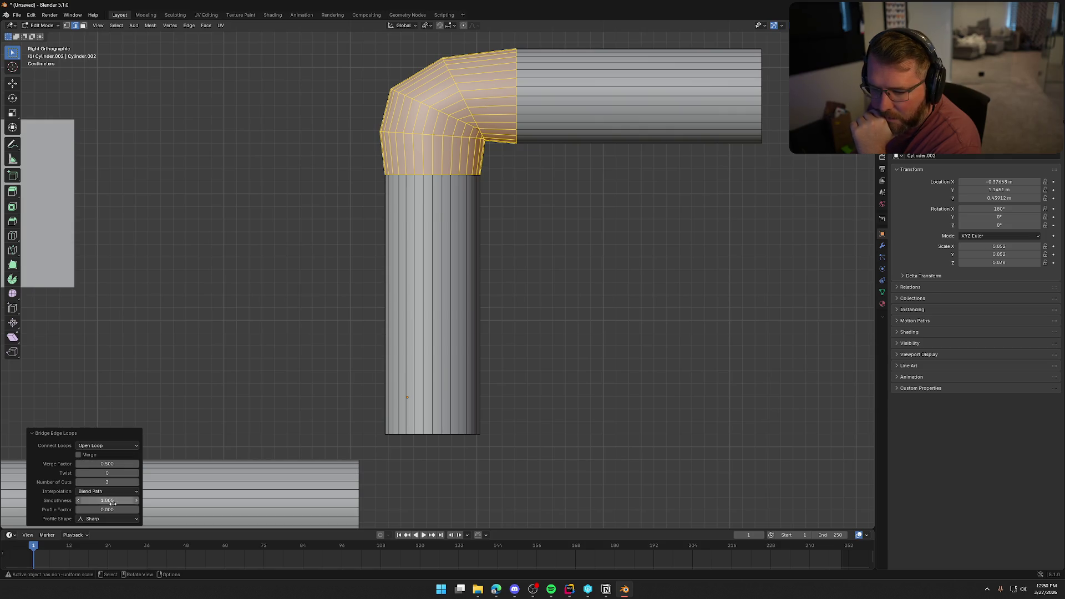
{"action": "left_click", "coordinate": [106, 519]}
{"action": "left_click", "coordinate": [97, 510]}
{"action": "left_click", "coordinate": [97, 519]}
{"action": "left_click", "coordinate": [97, 463]}
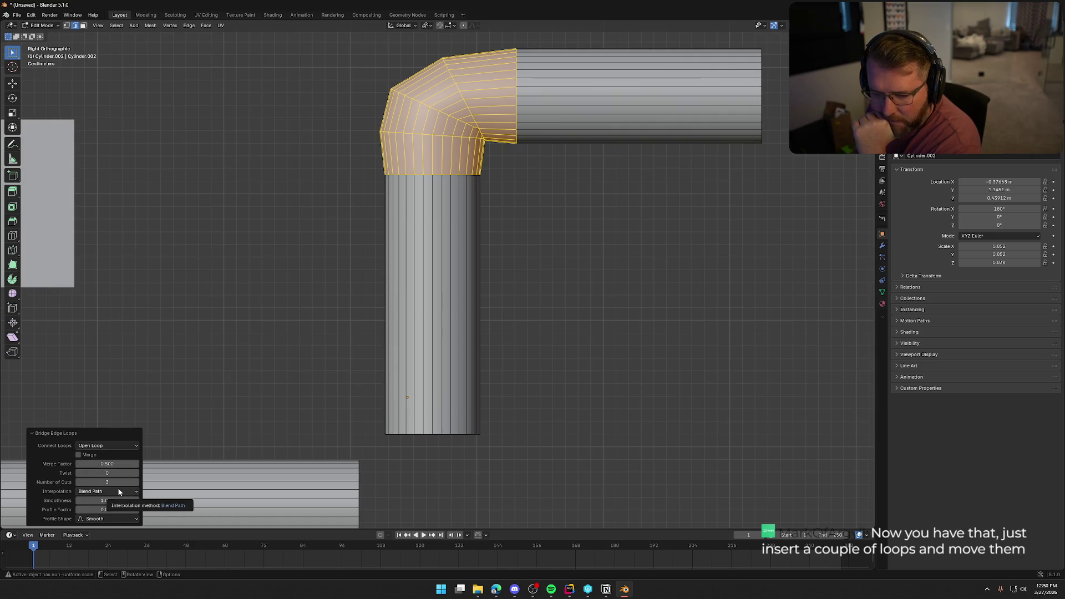
Set the bridge interpolation to Blend Surface after trying Linear.
{"action": "left_click", "coordinate": [124, 492]}
{"action": "left_click", "coordinate": [118, 500]}
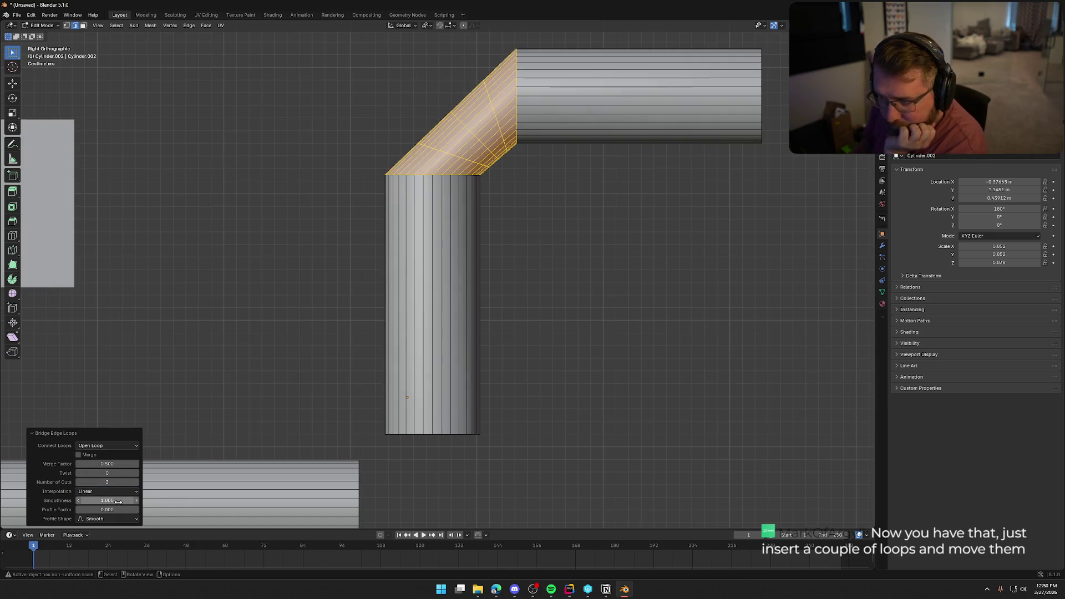
{"action": "left_click", "coordinate": [115, 492]}
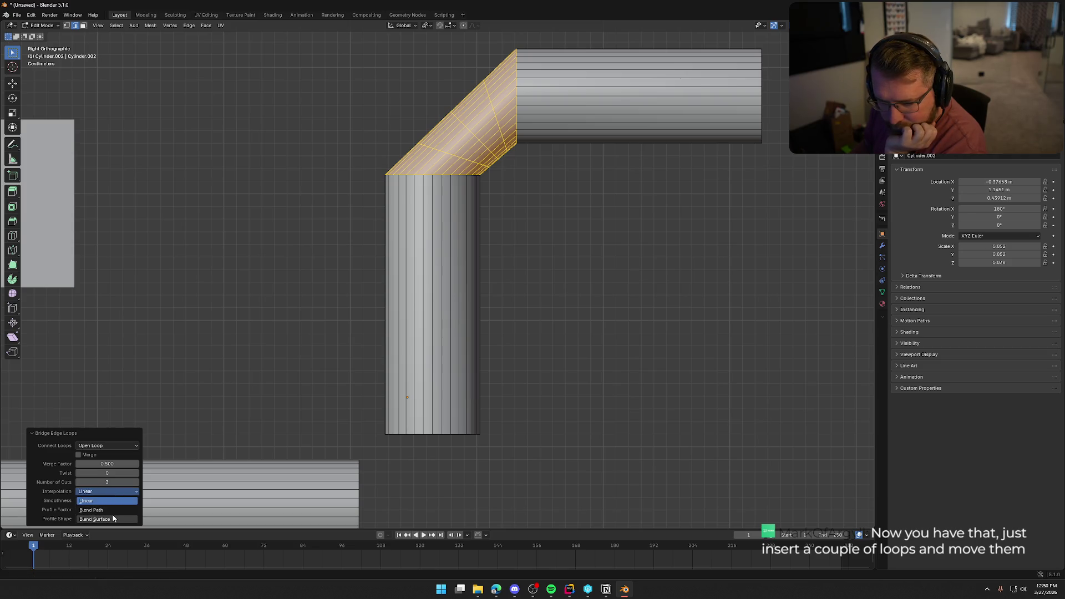
{"action": "left_click", "coordinate": [112, 518]}
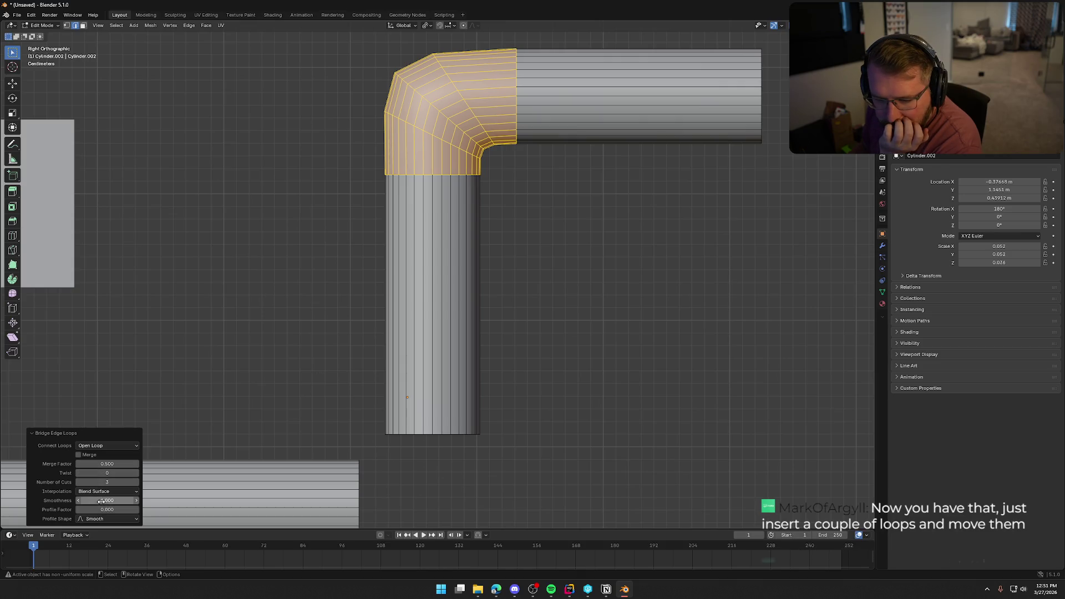
Apply Shade Auto Smooth to the pipe object and inspect the result.
{"action": "right_click", "coordinate": [442, 193]}
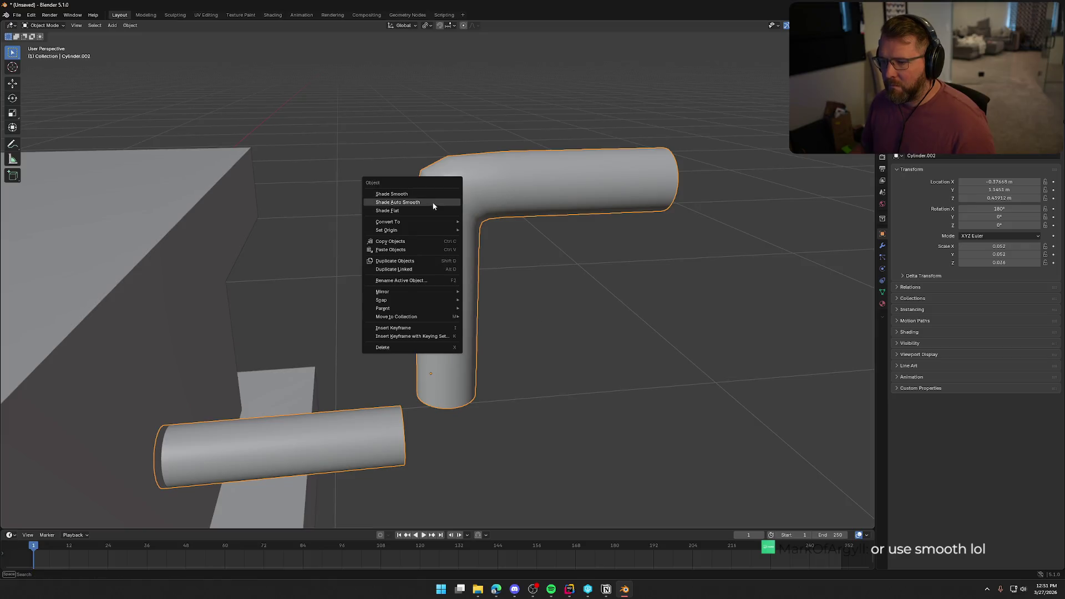
{"action": "left_click", "coordinate": [436, 203]}
{"action": "mouse_move", "coordinate": [548, 328]}
{"action": "middle_mouse_down"}
{"action": "mouse_move", "coordinate": [578, 305]}
{"action": "mouse_move", "coordinate": [607, 304]}
{"action": "middle_mouse_up"}
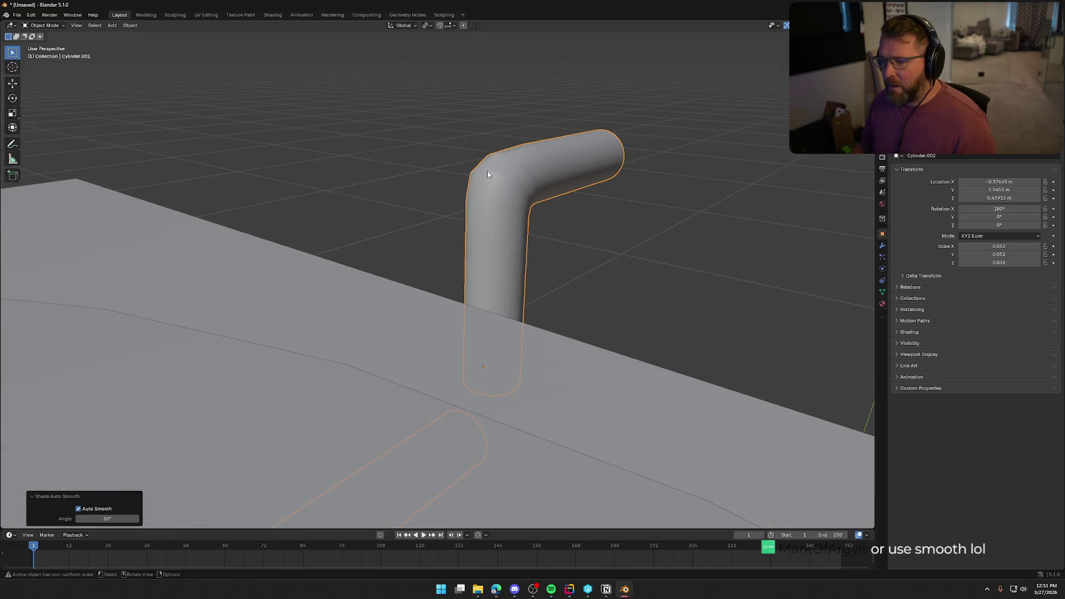
Enter Edit Mode on the pipe in Right Ortho view with X-ray enabled.
{"action": "mouse_move", "coordinate": [476, 170]}
{"action": "middle_mouse_down"}
{"action": "mouse_move", "coordinate": [542, 250]}
{"action": "mouse_move", "coordinate": [555, 241]}
{"action": "middle_mouse_up"}
{"action": "key", "text": "KP_3"}
{"action": "scroll", "coordinate": [553, 245], "scroll_direction": "up", "scroll_amount": 3}
{"action": "key", "text": "Tab"}
{"action": "mouse_move", "coordinate": [504, 214]}
{"action": "middle_mouse_down"}
{"action": "mouse_move", "coordinate": [514, 218]}
{"action": "mouse_move", "coordinate": [511, 272]}
{"action": "middle_mouse_up"}
{"action": "key", "text": "KP_3"}
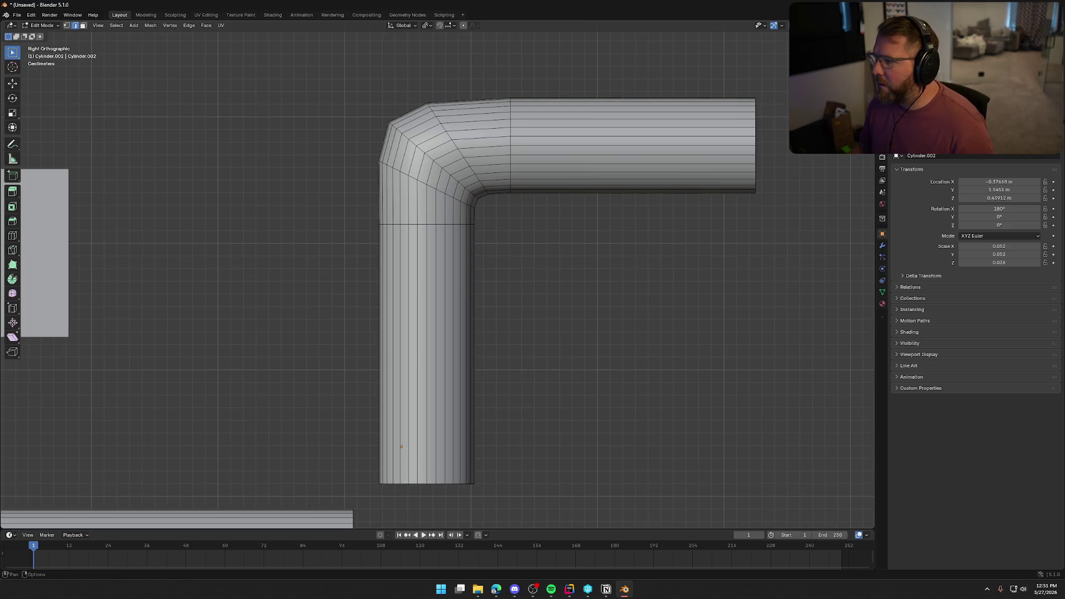
{"action": "key", "text": "alt+z"}
Select the elbow's outer and inner corner vertices and scale them in to 0.89.
{"action": "left_click_drag", "start_coordinate": [378, 118], "coordinate": [402, 134]}
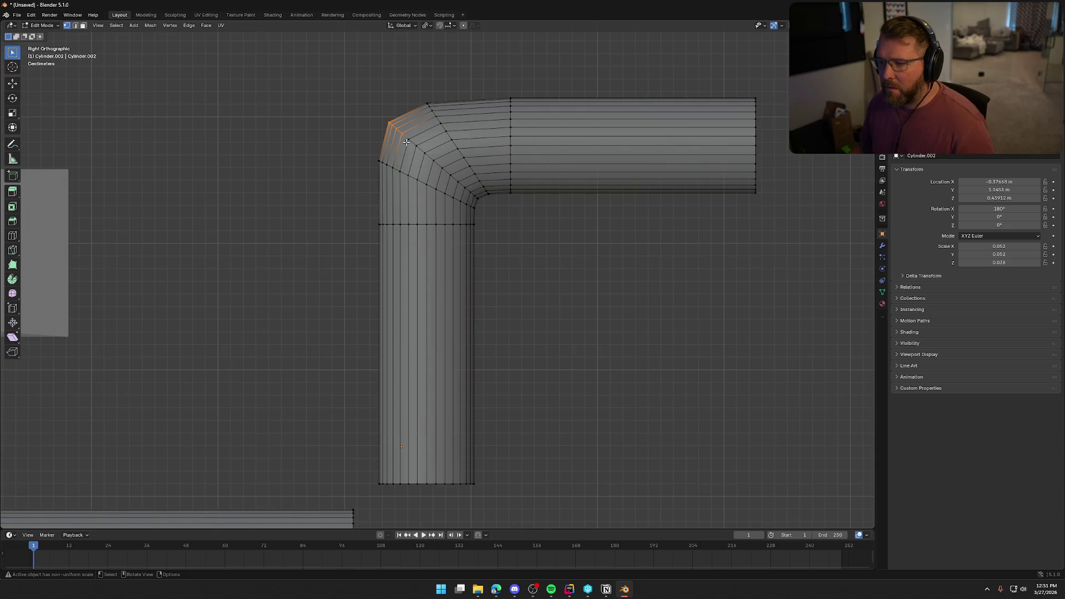
{"action": "left_click", "coordinate": [441, 166], "text": "ctrl+shift"}
{"action": "left_click", "coordinate": [465, 188], "text": "ctrl+shift"}
{"action": "left_click_drag", "start_coordinate": [468, 190], "coordinate": [481, 211]}
{"action": "key", "text": "g"}
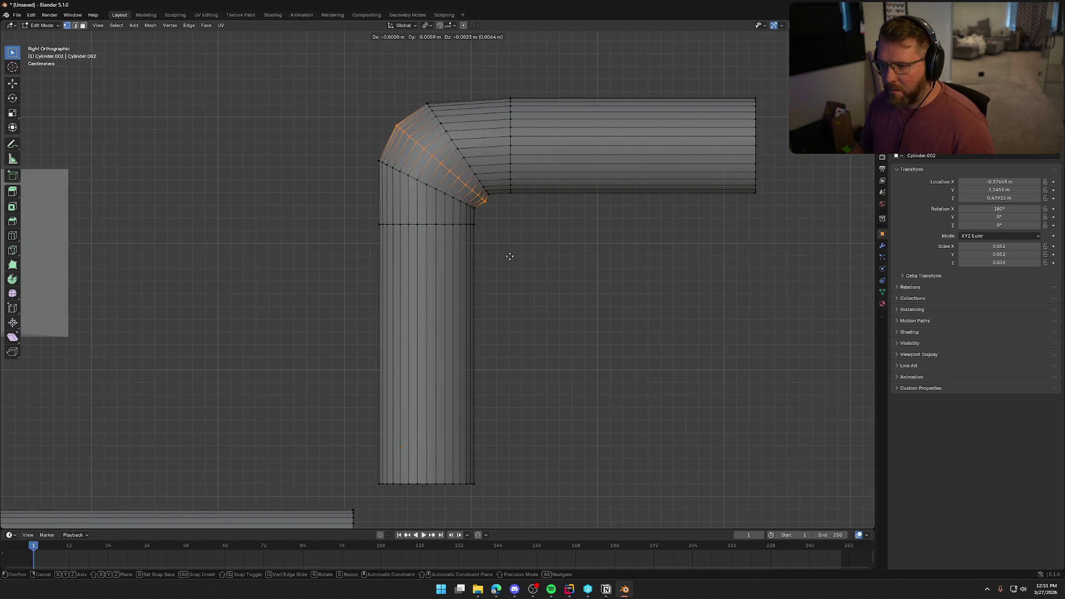
{"action": "key", "text": "s"}
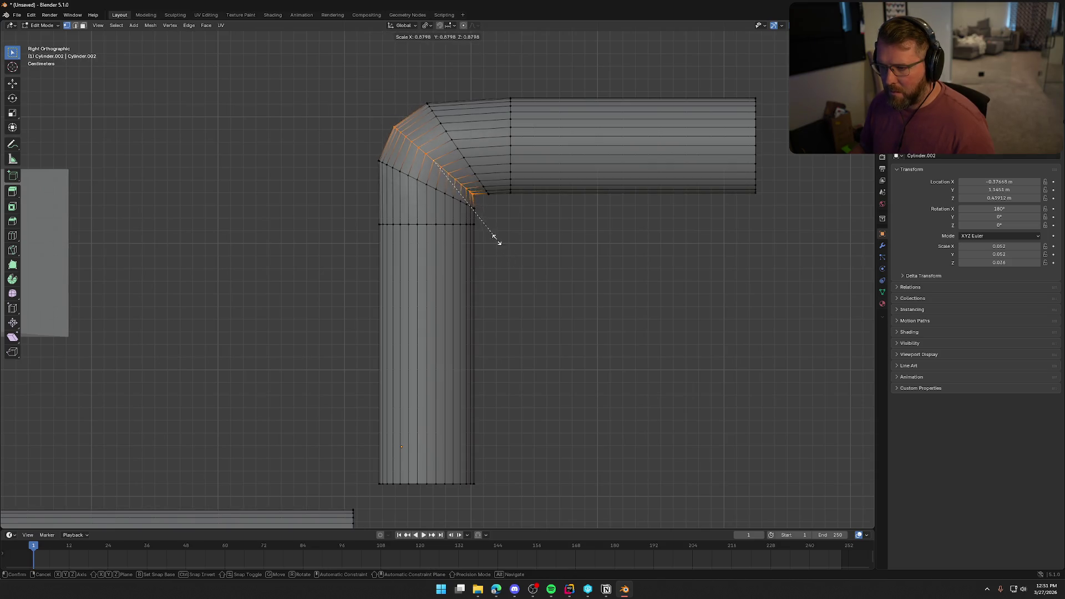
{"action": "left_click", "coordinate": [498, 241]}
{"action": "key", "text": "g"}
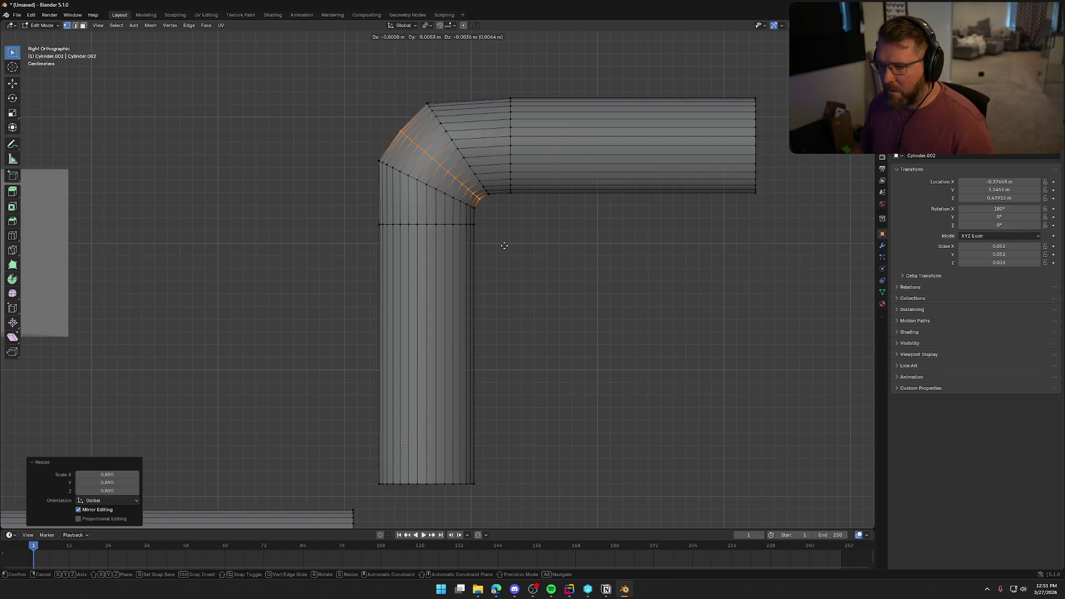
{"action": "right_click", "coordinate": [504, 246]}
Try enlarging the selected edge loop to 1.113, then undo it.
{"action": "key", "text": "Tab"}
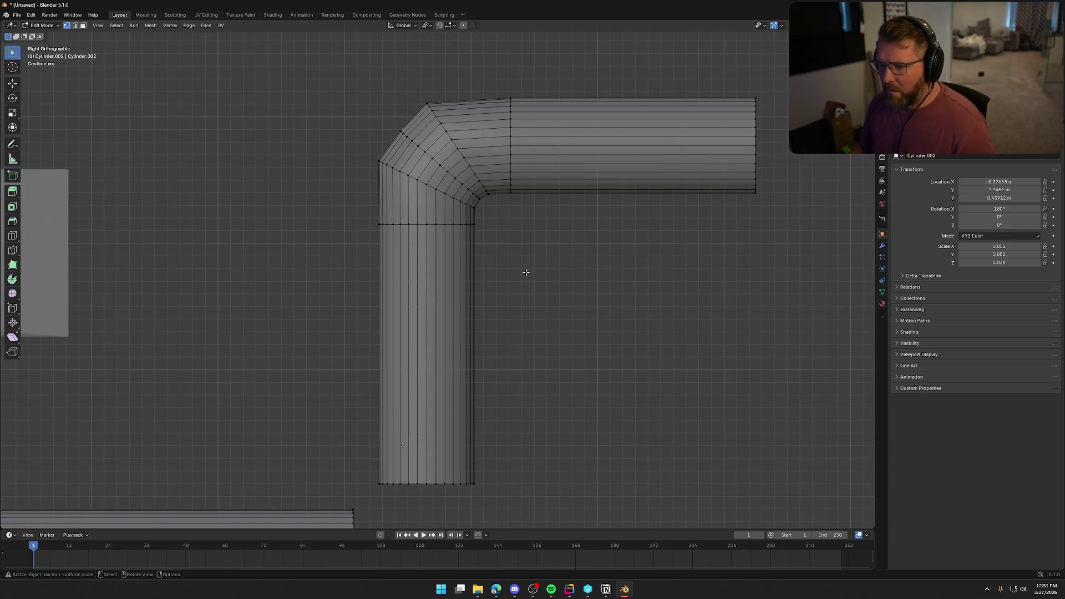
{"action": "scroll", "coordinate": [526, 276], "scroll_direction": "down", "scroll_amount": 3}
{"action": "mouse_move", "coordinate": [527, 276]}
{"action": "middle_mouse_down"}
{"action": "mouse_move", "coordinate": [585, 312]}
{"action": "mouse_move", "coordinate": [630, 307]}
{"action": "mouse_move", "coordinate": [613, 312]}
{"action": "middle_mouse_up"}
{"action": "key", "text": "Tab"}
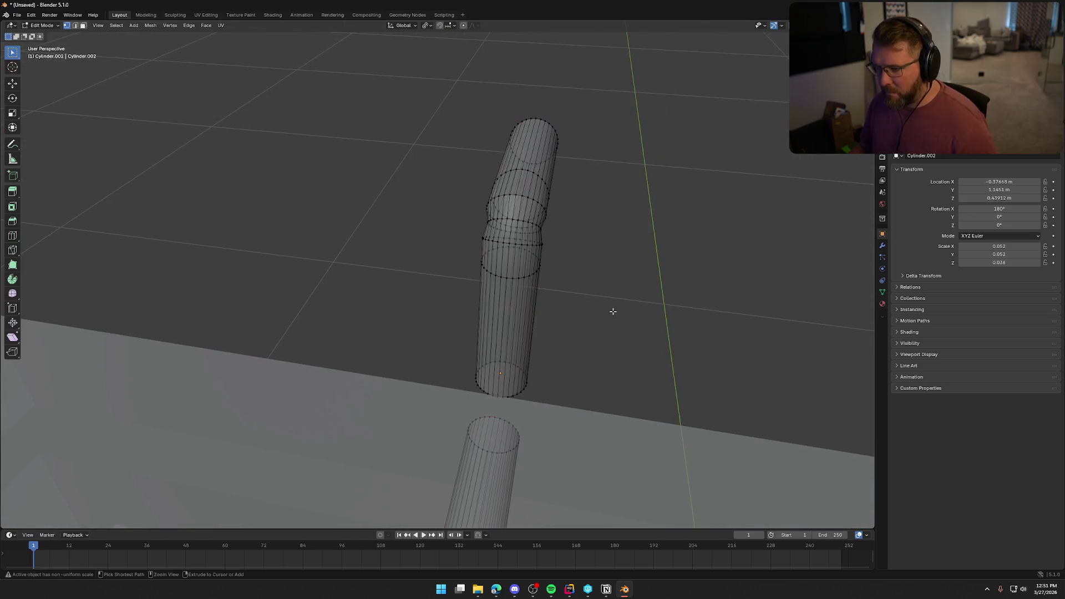
{"action": "key", "text": "s"}
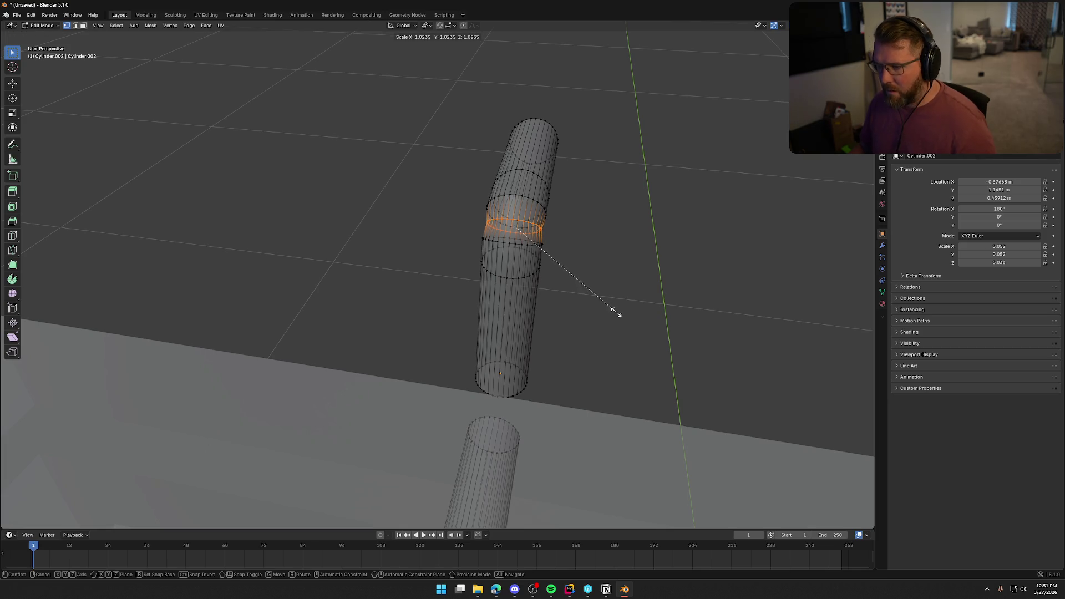
{"action": "left_click", "coordinate": [626, 318]}
{"action": "middle_click_drag", "start_coordinate": [626, 317], "coordinate": [535, 286]}
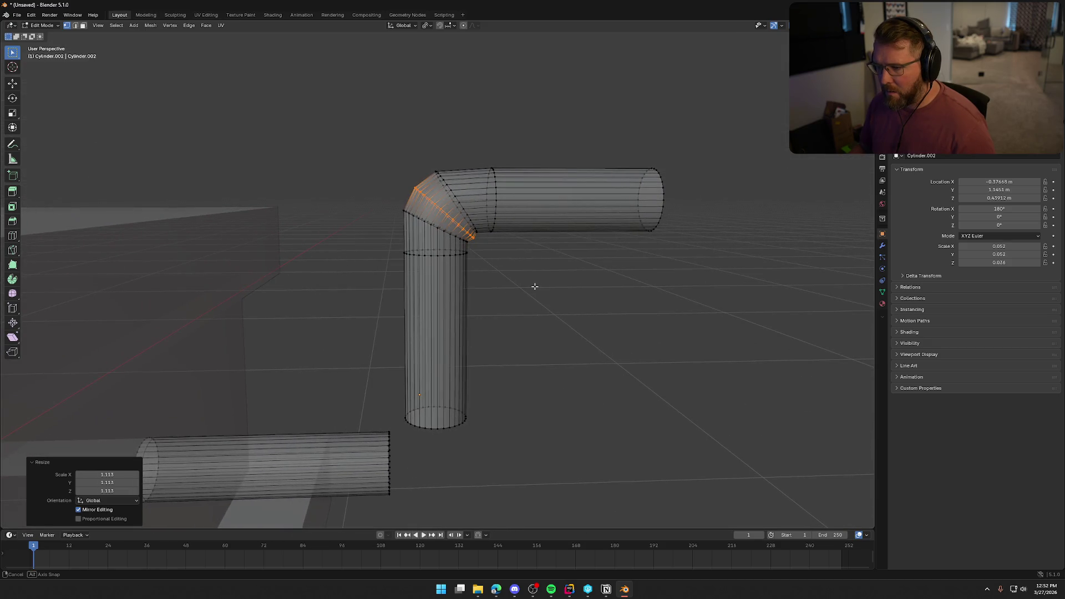
{"action": "key", "text": "ctrl+z"}
{"action": "key", "text": "ctrl+z"}
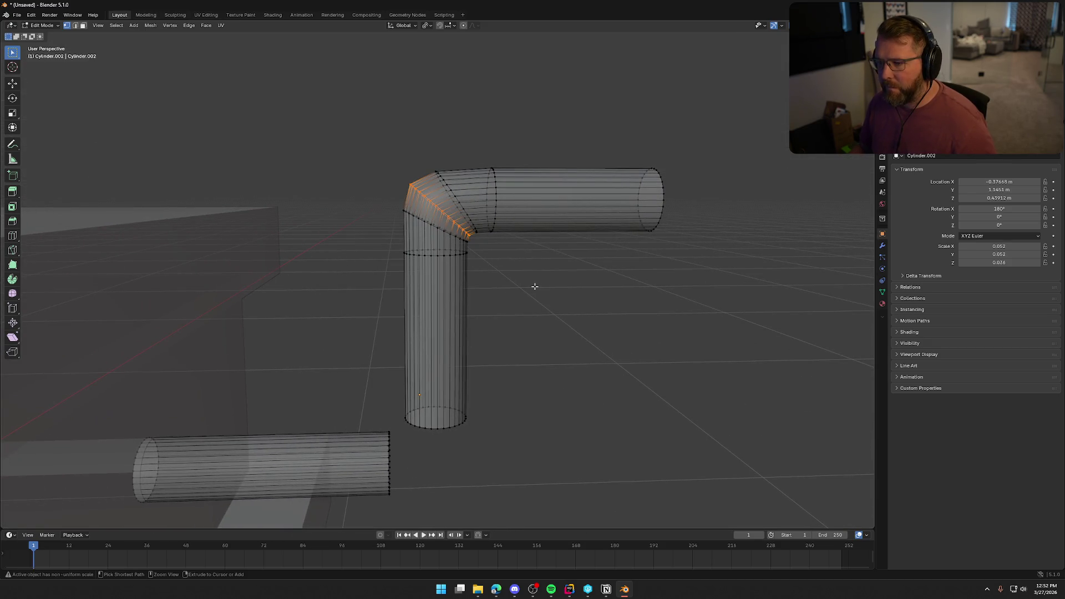
{"action": "middle_click_drag", "start_coordinate": [535, 286], "coordinate": [504, 271], "text": "alt"}
{"action": "scroll", "coordinate": [499, 271], "scroll_direction": "up", "scroll_amount": 4}
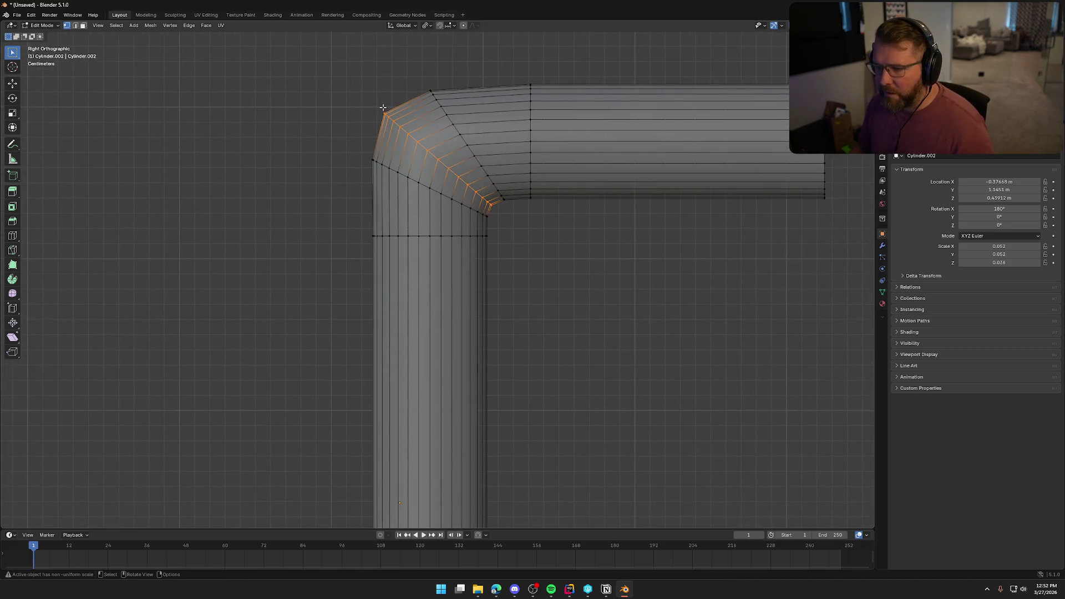
Select the outer corner loop of the bend and move it slightly.
{"action": "left_click", "coordinate": [347, 91]}
{"action": "left_click_drag", "start_coordinate": [352, 95], "coordinate": [395, 131]}
{"action": "key", "text": "g"}
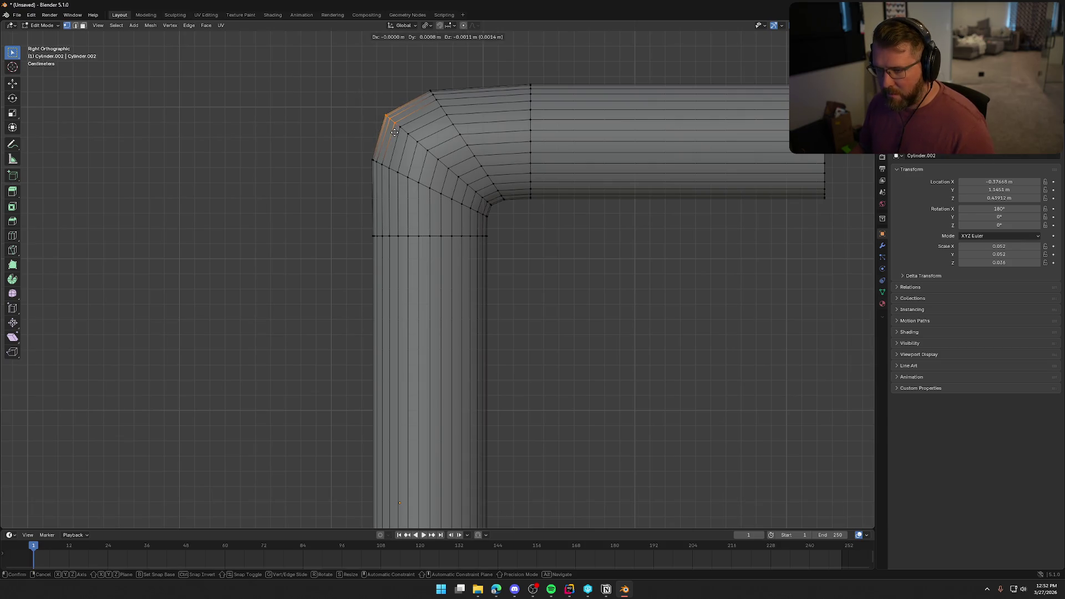
{"action": "left_click", "coordinate": [395, 132]}
{"action": "left_click", "coordinate": [558, 252]}
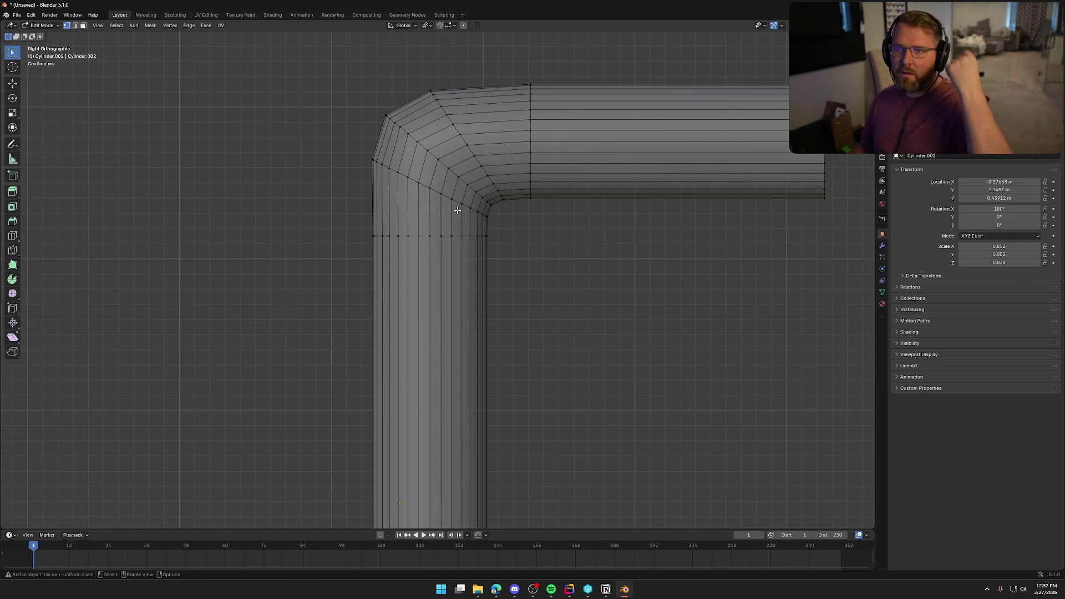
In edge mode, select the diagonal loop across the bend and try sliding it, then cancel.
{"action": "scroll", "coordinate": [549, 214], "scroll_direction": "down", "scroll_amount": 3}
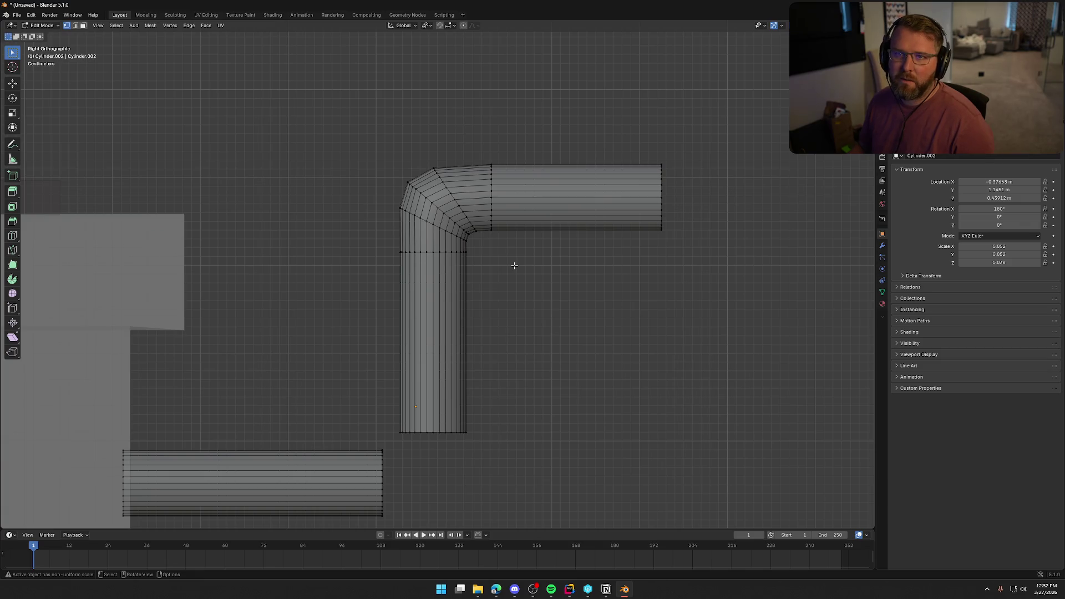
{"action": "scroll", "coordinate": [515, 265], "scroll_direction": "up", "scroll_amount": 3}
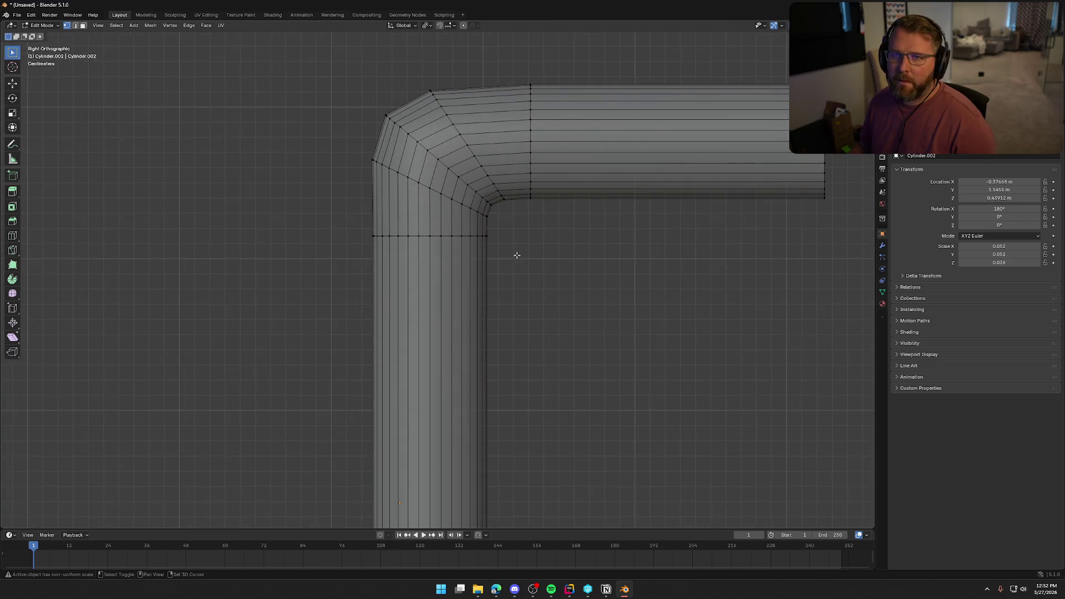
{"action": "middle_click_drag", "start_coordinate": [516, 257], "coordinate": [514, 337], "text": "shift"}
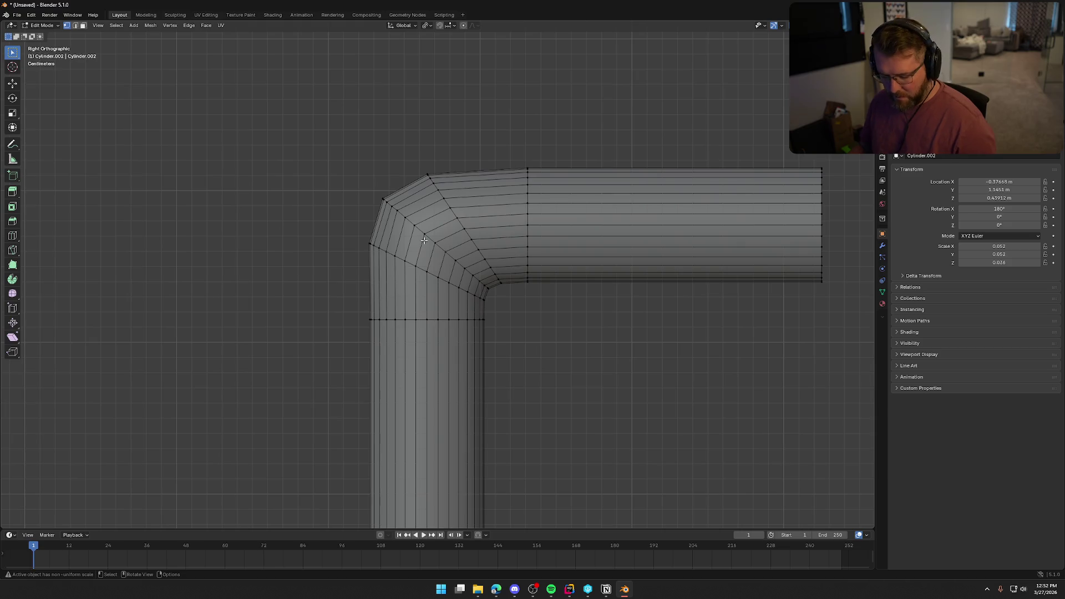
{"action": "key", "text": "2"}
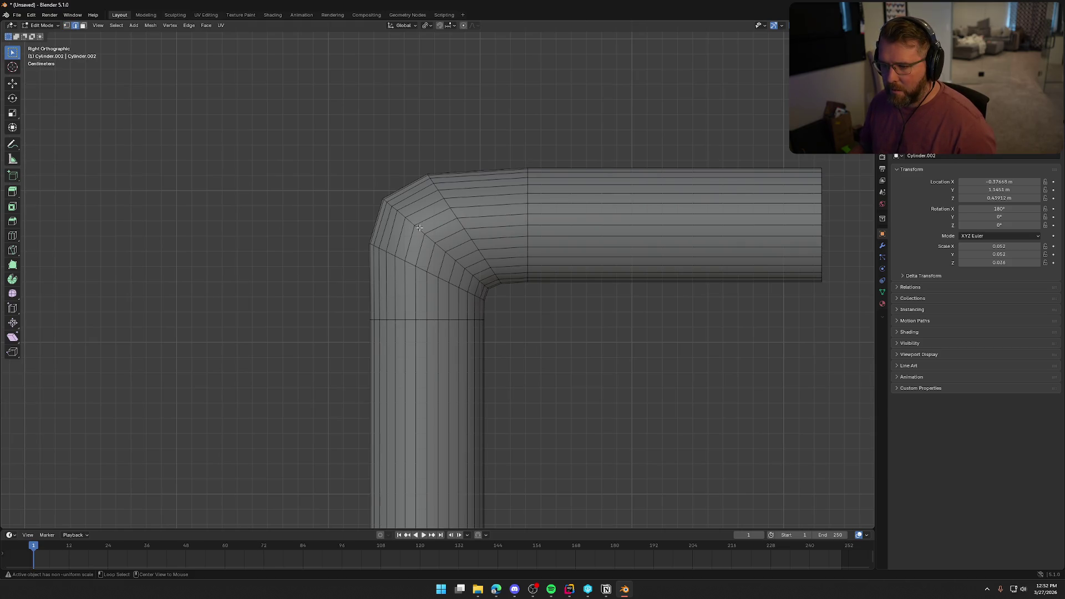
{"action": "left_click", "coordinate": [419, 228], "text": "alt"}
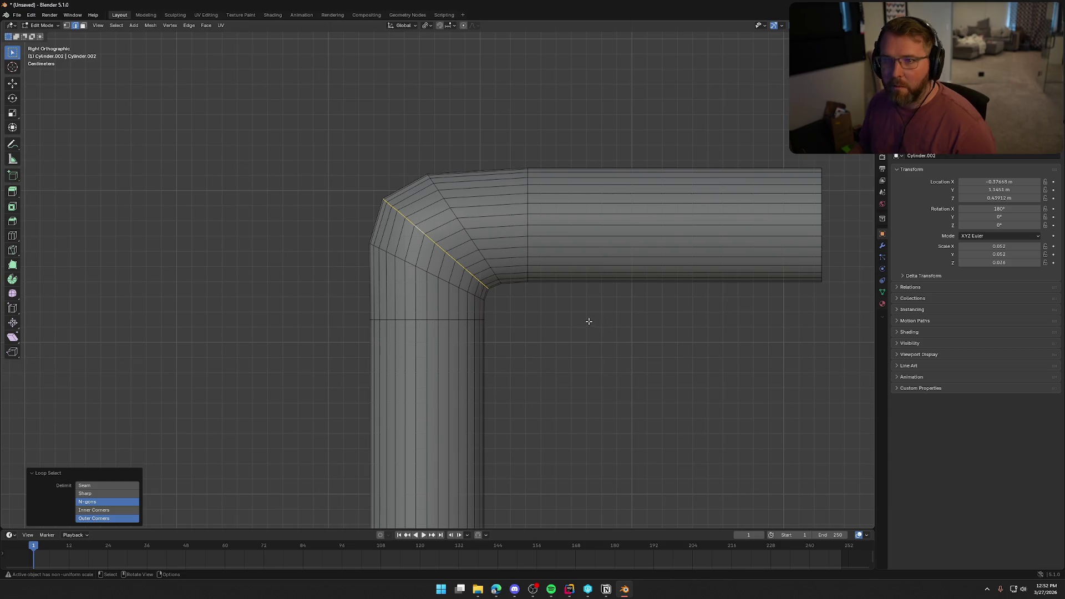
{"action": "key", "text": "g"}
{"action": "key", "text": "g"}
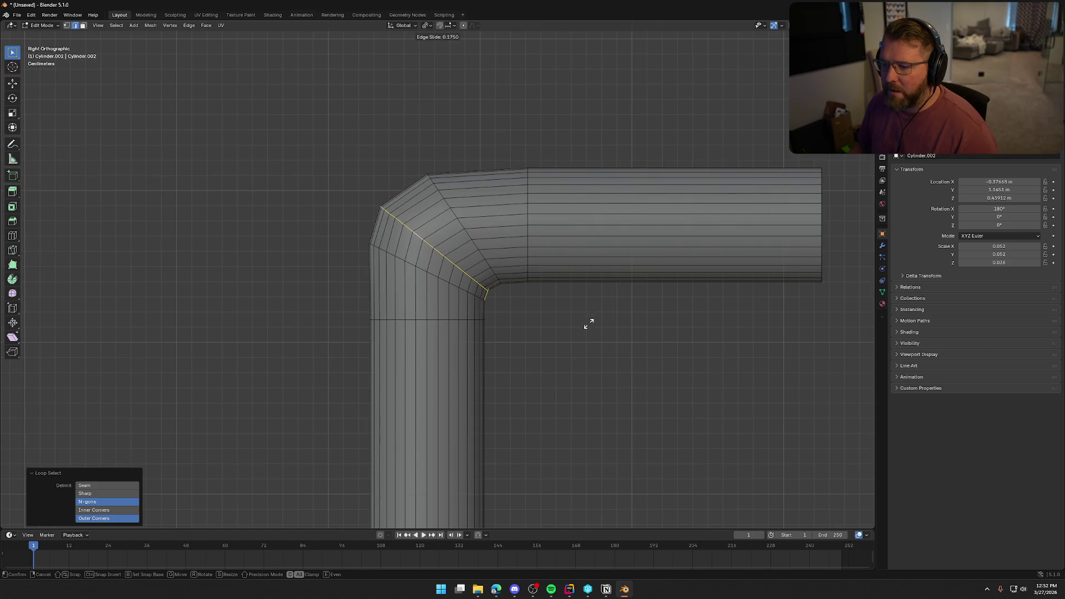
{"action": "right_click", "coordinate": [592, 322]}
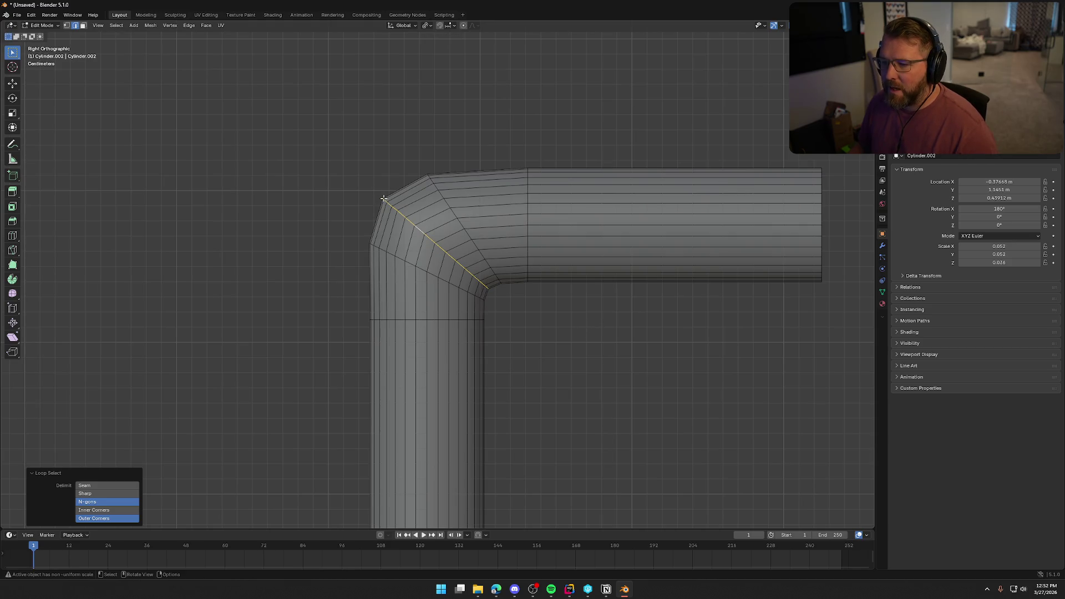
{"action": "mouse_move", "coordinate": [539, 333]}
{"action": "middle_mouse_down"}
{"action": "mouse_move", "coordinate": [633, 361]}
{"action": "mouse_move", "coordinate": [636, 378]}
{"action": "mouse_move", "coordinate": [618, 404]}
{"action": "mouse_move", "coordinate": [669, 392]}
{"action": "mouse_move", "coordinate": [609, 336]}
{"action": "middle_mouse_up"}
{"action": "scroll", "coordinate": [584, 348], "scroll_direction": "down", "scroll_amount": 3}
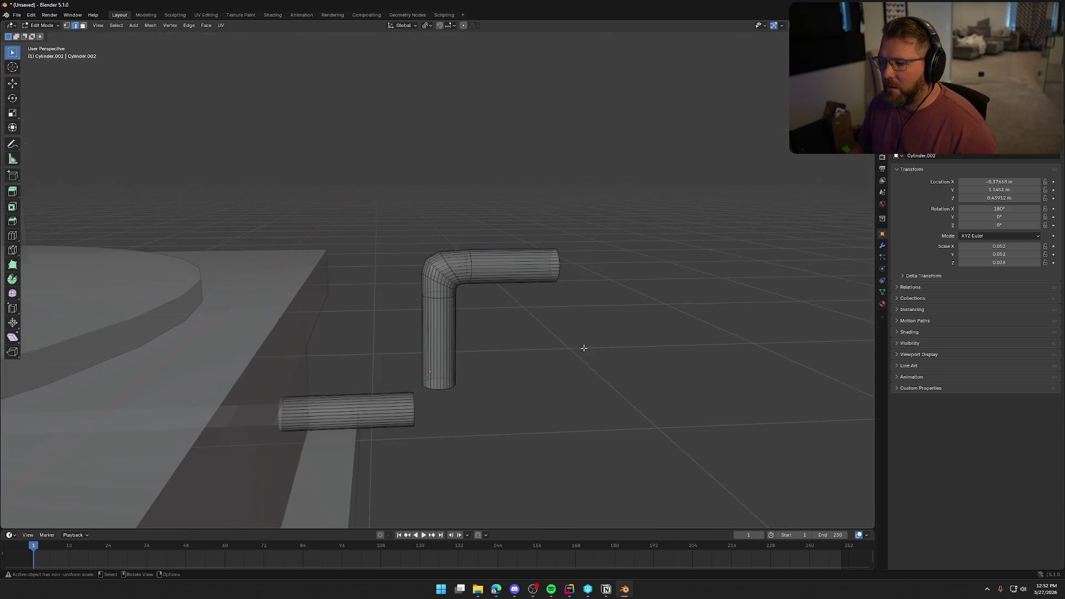
In Right Ortho view, bevel the edge loop across the corner with 3 segments.
{"action": "key", "text": "Tab"}
{"action": "scroll", "coordinate": [518, 336], "scroll_direction": "down", "scroll_amount": 4}
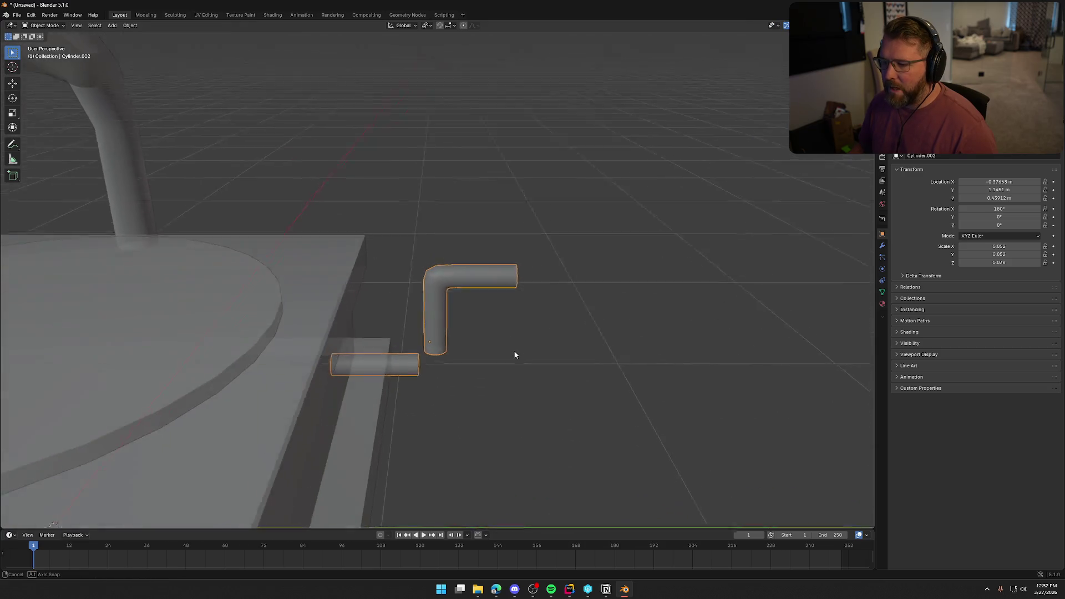
{"action": "scroll", "coordinate": [516, 356], "scroll_direction": "down", "scroll_amount": 5}
{"action": "scroll", "coordinate": [518, 355], "scroll_direction": "up", "scroll_amount": 5}
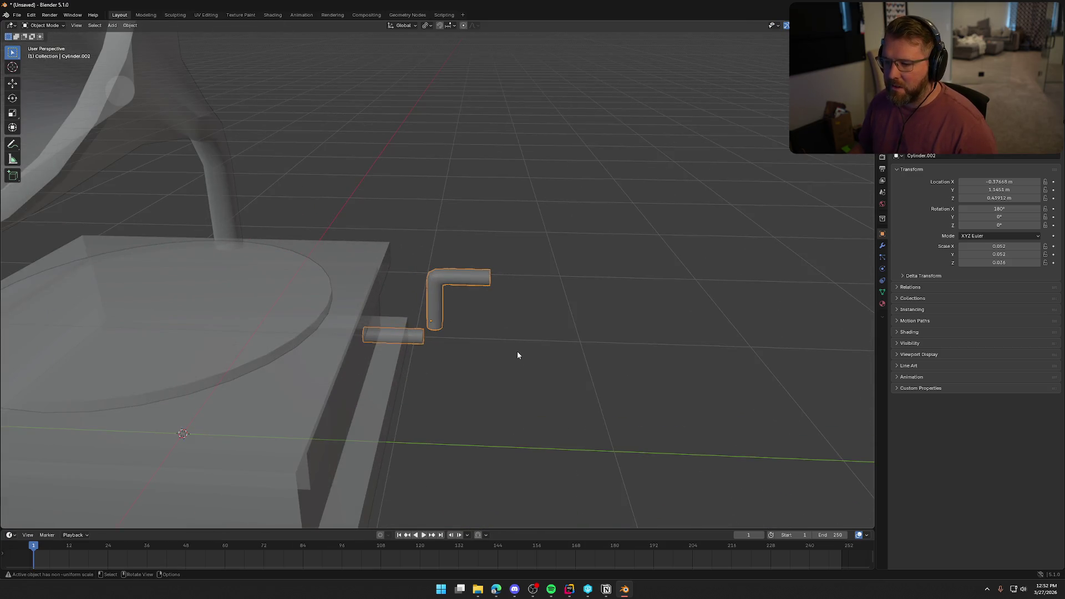
{"action": "scroll", "coordinate": [485, 372], "scroll_direction": "up", "scroll_amount": 9}
{"action": "middle_click_drag", "start_coordinate": [485, 371], "coordinate": [529, 312], "text": "shift"}
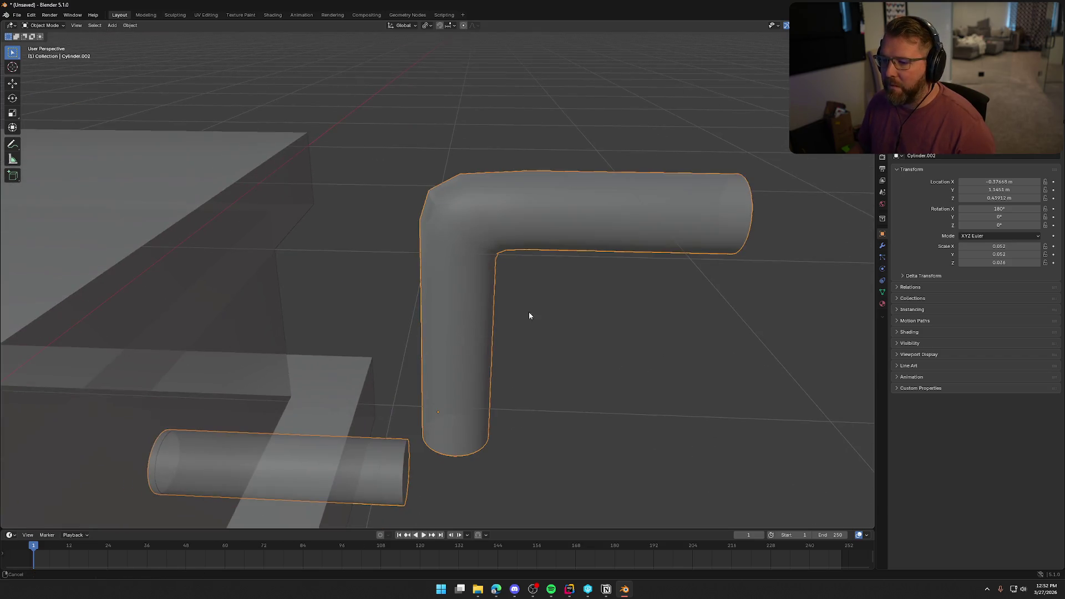
{"action": "key", "text": "Tab"}
{"action": "scroll", "coordinate": [519, 321], "scroll_direction": "up", "scroll_amount": 4}
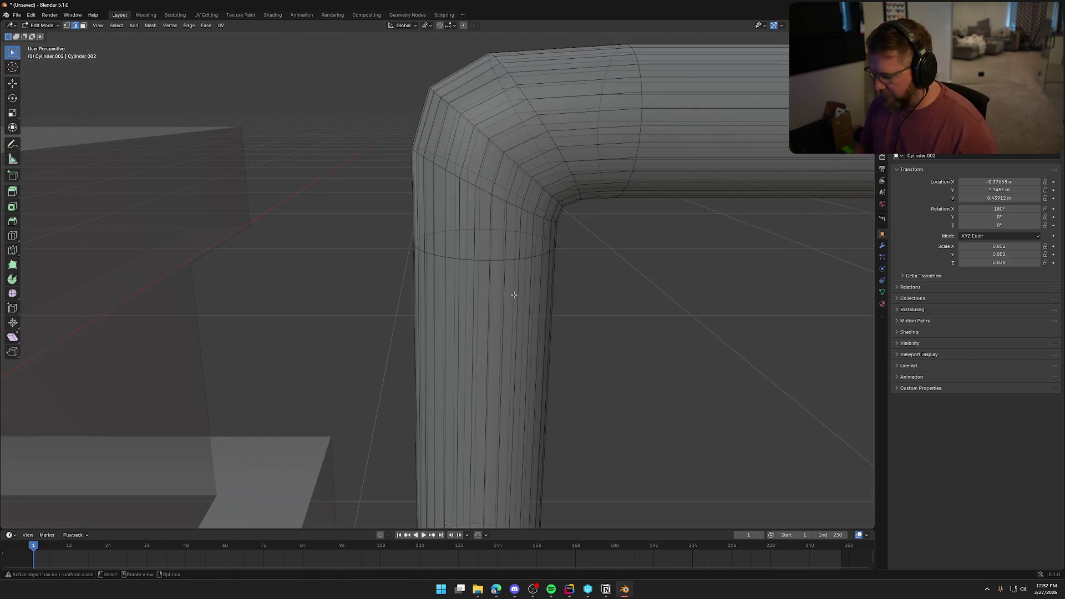
{"action": "key", "text": "KP_3"}
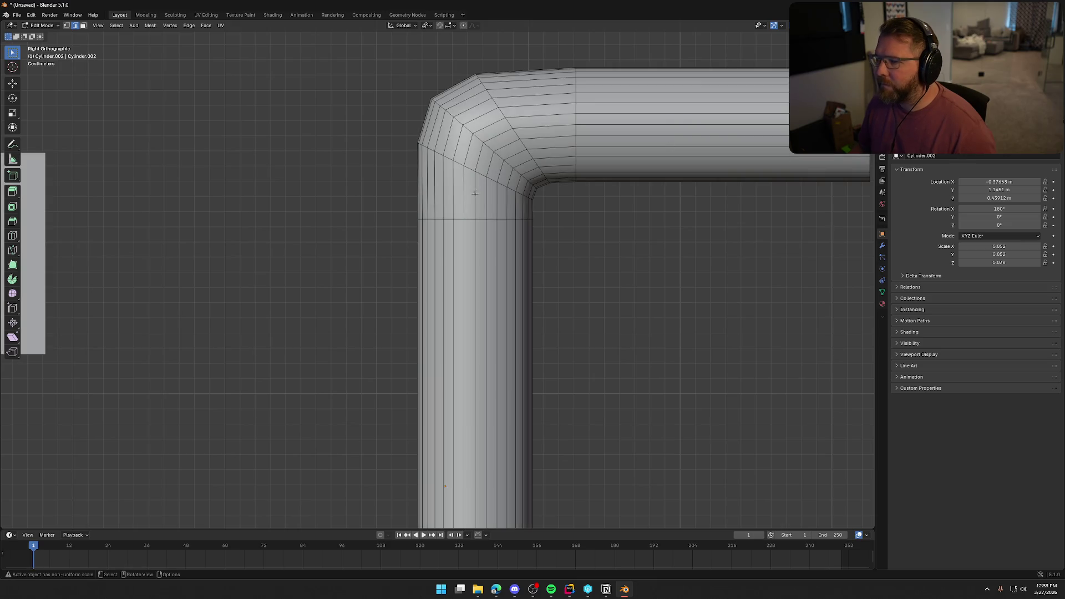
{"action": "key", "text": "alt"}
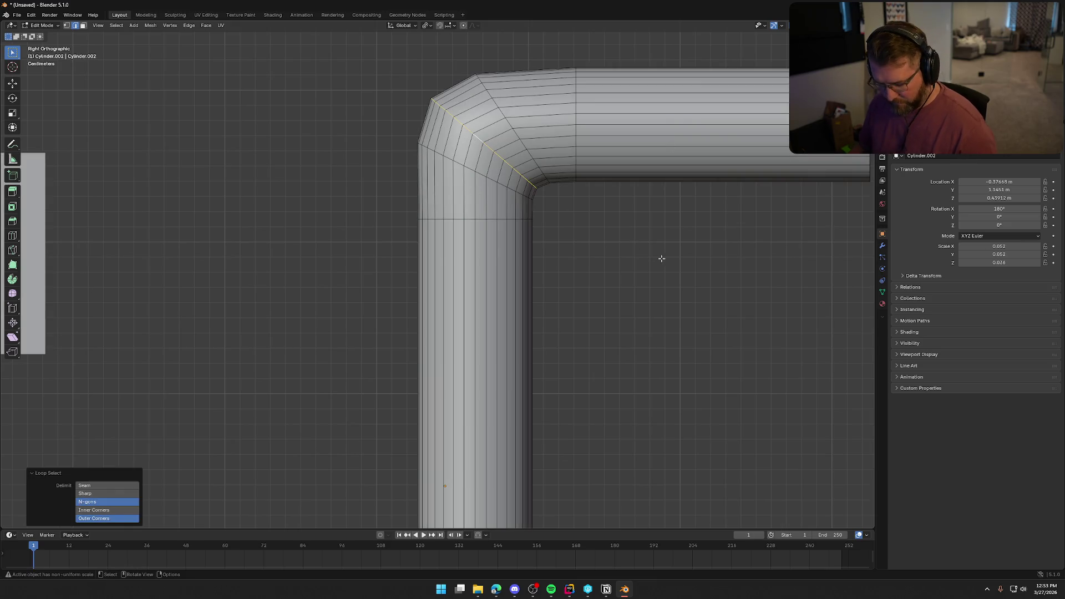
{"action": "key", "text": "ctrl+b"}
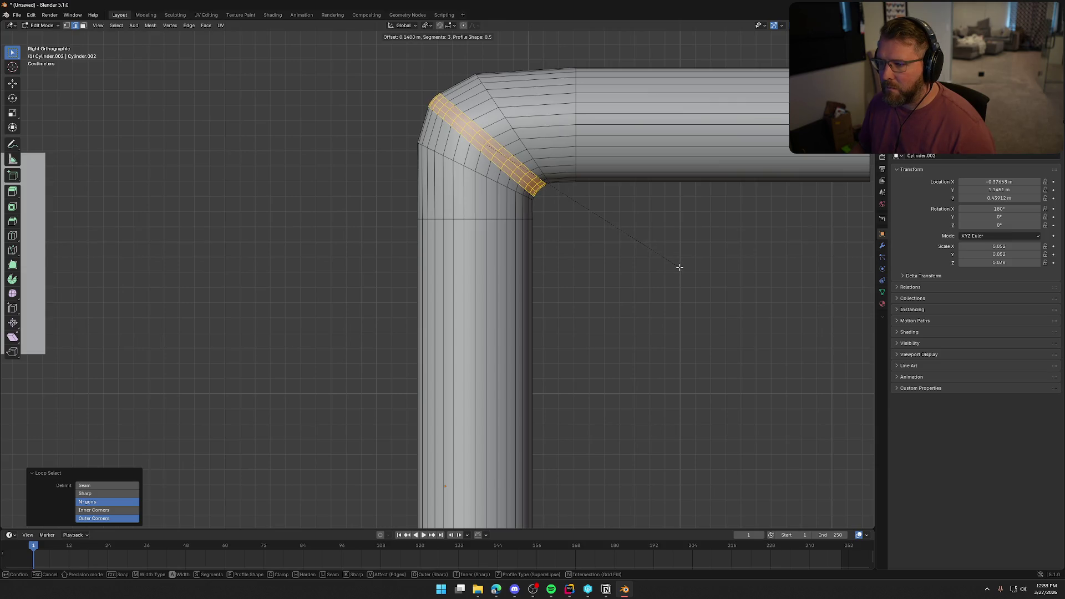
{"action": "left_click", "coordinate": [678, 269]}
{"action": "left_click", "coordinate": [613, 290]}
Bevel the diagonal edge loop across the bend with 2 segments.
{"action": "key", "text": "Tab"}
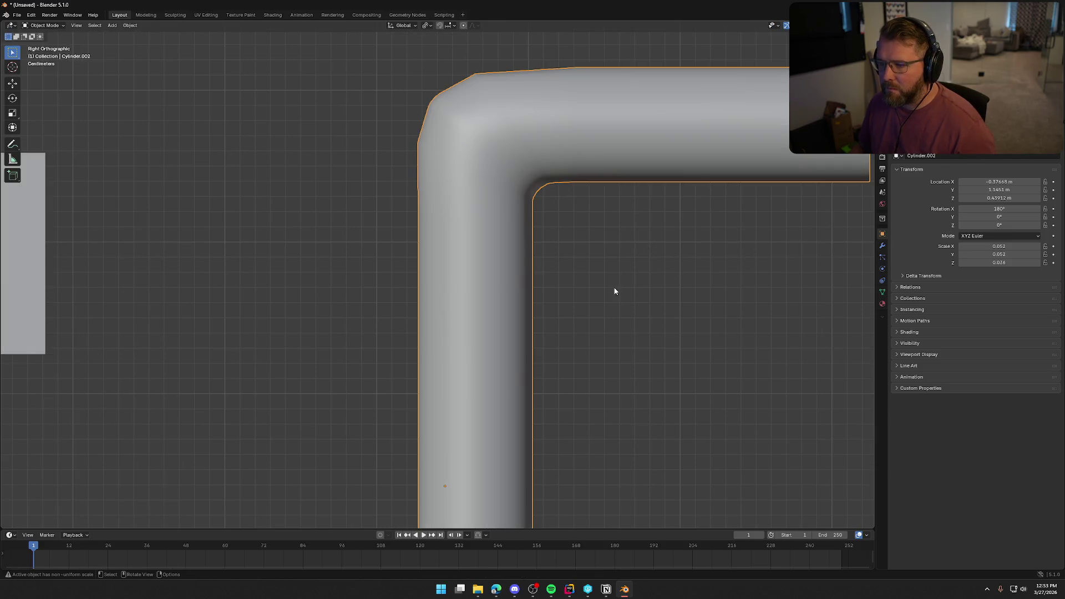
{"action": "scroll", "coordinate": [615, 291], "scroll_direction": "down", "scroll_amount": 2}
{"action": "scroll", "coordinate": [615, 291], "scroll_direction": "up", "scroll_amount": 1}
{"action": "key", "text": "Tab"}
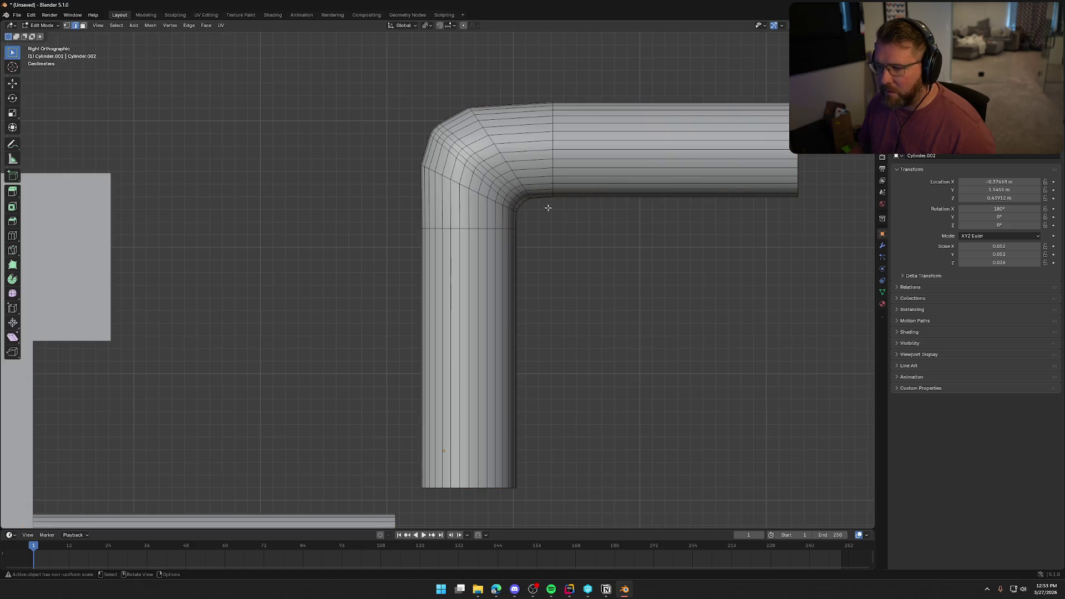
{"action": "left_click", "coordinate": [486, 133], "text": "alt"}
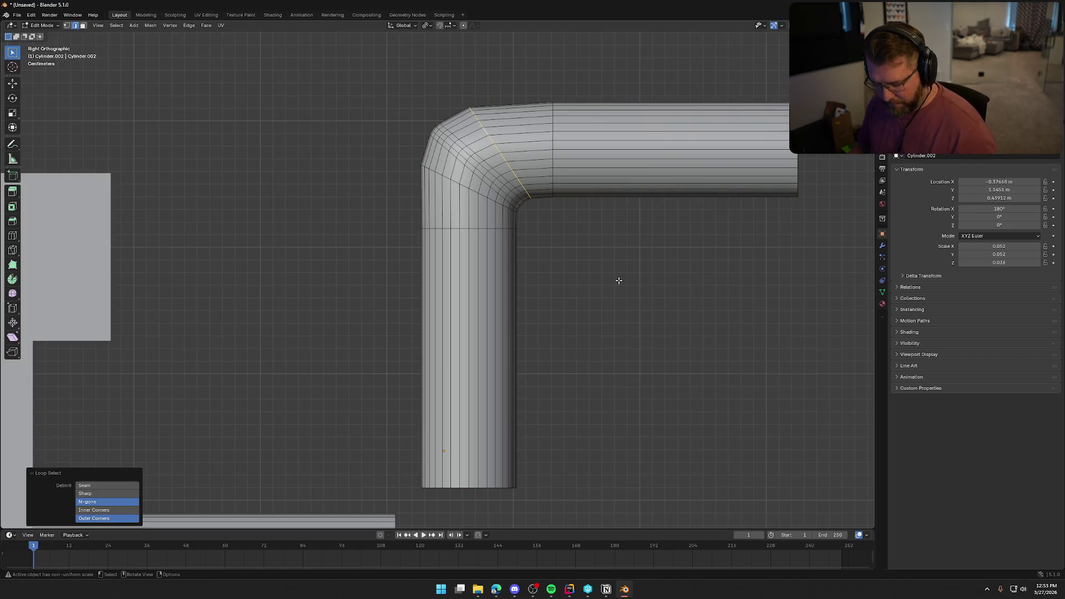
{"action": "key", "text": "ctrl+b"}
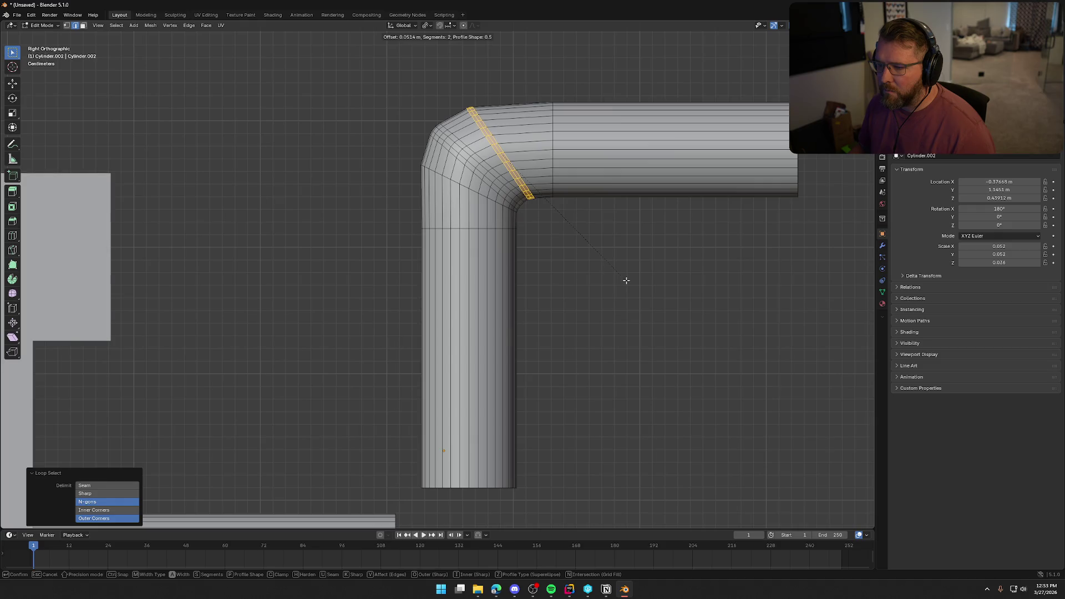
{"action": "left_click", "coordinate": [626, 280]}
{"action": "left_click", "coordinate": [585, 286]}
{"action": "mouse_move", "coordinate": [585, 285]}
{"action": "middle_mouse_down"}
{"action": "mouse_move", "coordinate": [673, 318]}
{"action": "mouse_move", "coordinate": [735, 305]}
{"action": "mouse_move", "coordinate": [794, 265]}
{"action": "mouse_move", "coordinate": [587, 292]}
{"action": "mouse_move", "coordinate": [518, 337]}
{"action": "mouse_move", "coordinate": [507, 328]}
{"action": "mouse_move", "coordinate": [557, 281]}
{"action": "mouse_move", "coordinate": [543, 323]}
{"action": "mouse_move", "coordinate": [502, 350]}
{"action": "mouse_move", "coordinate": [488, 311]}
{"action": "middle_mouse_up"}
In face mode, select the upper tube's bottom end and the straight tube's end face.
{"action": "key", "text": "Tab"}
{"action": "scroll", "coordinate": [587, 292], "scroll_direction": "down", "scroll_amount": 10}
{"action": "scroll", "coordinate": [476, 326], "scroll_direction": "up", "scroll_amount": 5}
{"action": "key", "text": "Tab"}
{"action": "key", "text": "3"}
{"action": "left_click", "coordinate": [448, 247]}
{"action": "left_click", "coordinate": [406, 295], "text": "shift"}
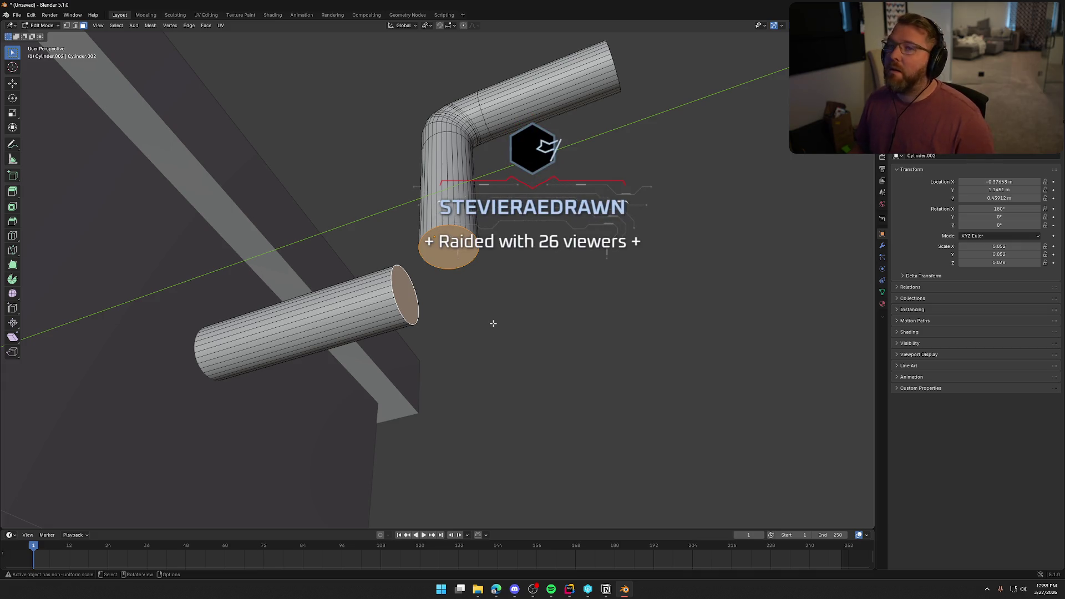
Delete both end cap faces and select the open rim of the upper tube.
{"action": "key", "text": "x"}
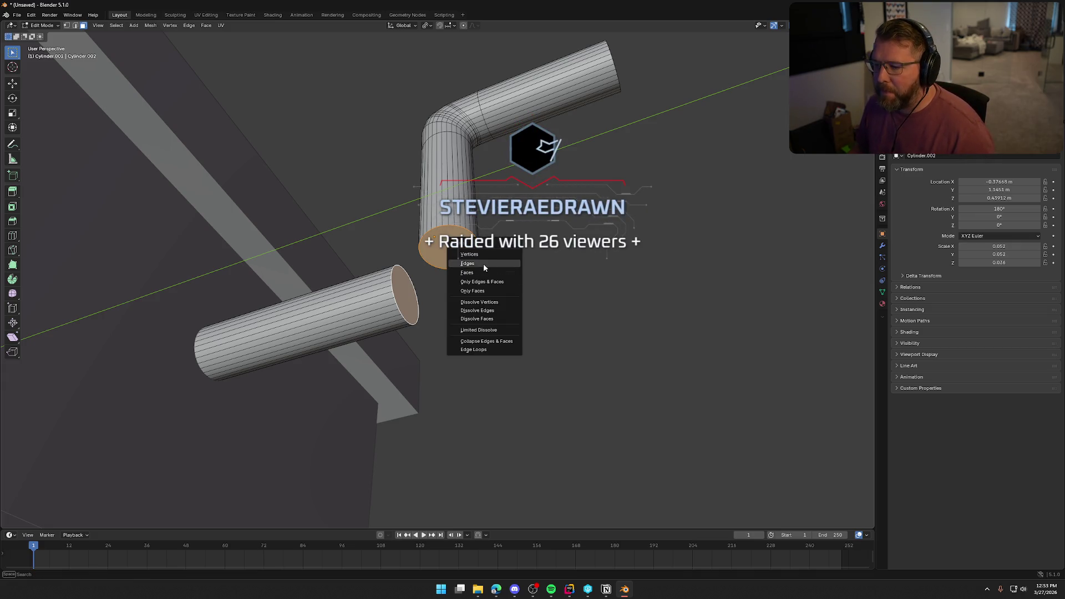
{"action": "left_click", "coordinate": [488, 272]}
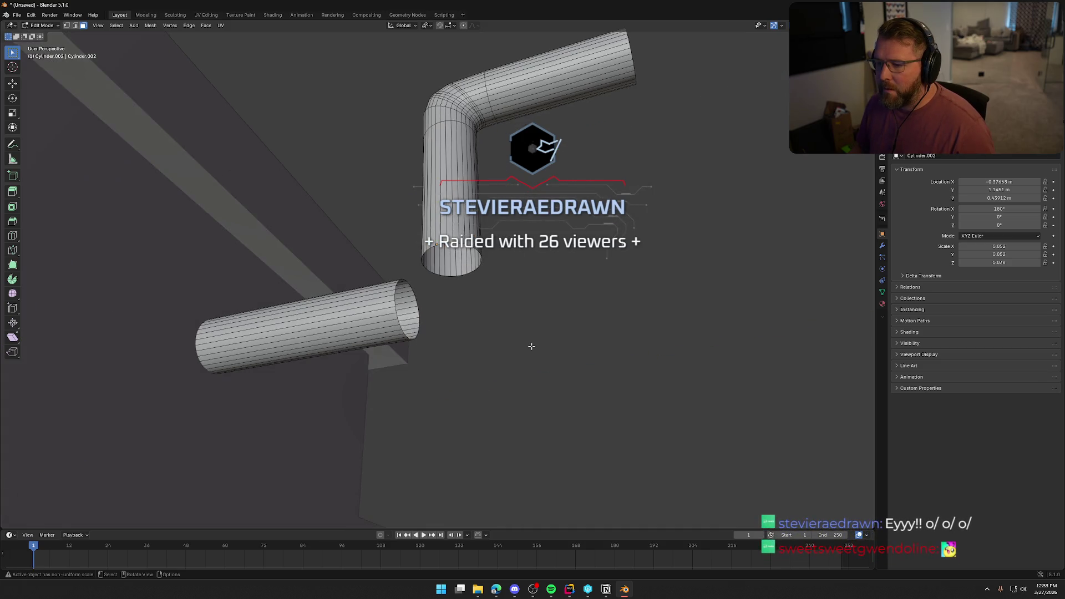
{"action": "scroll", "coordinate": [525, 341], "scroll_direction": "up", "scroll_amount": 3}
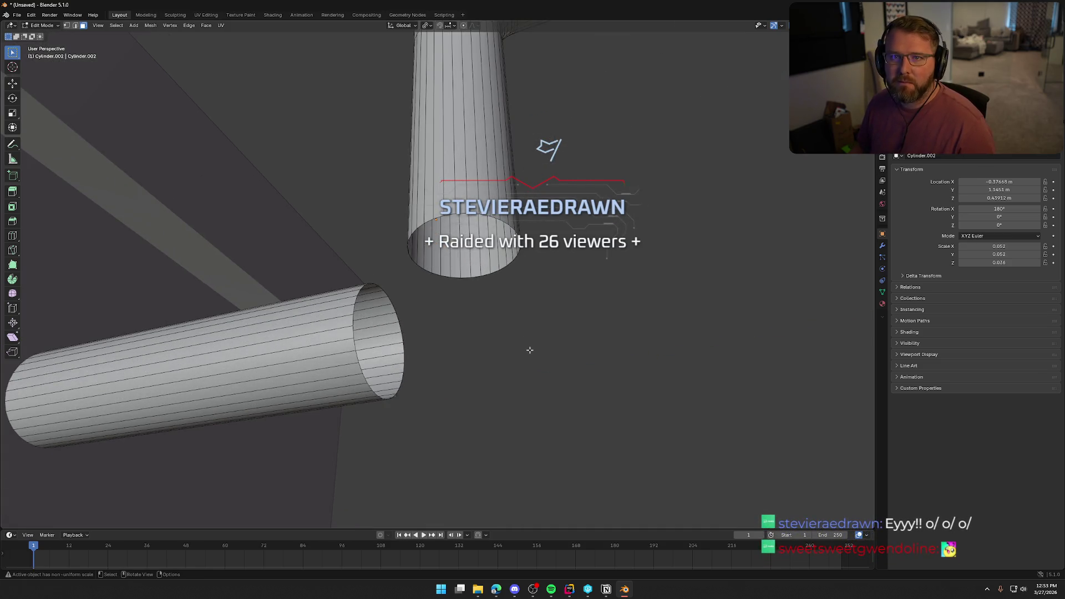
{"action": "key", "text": "2"}
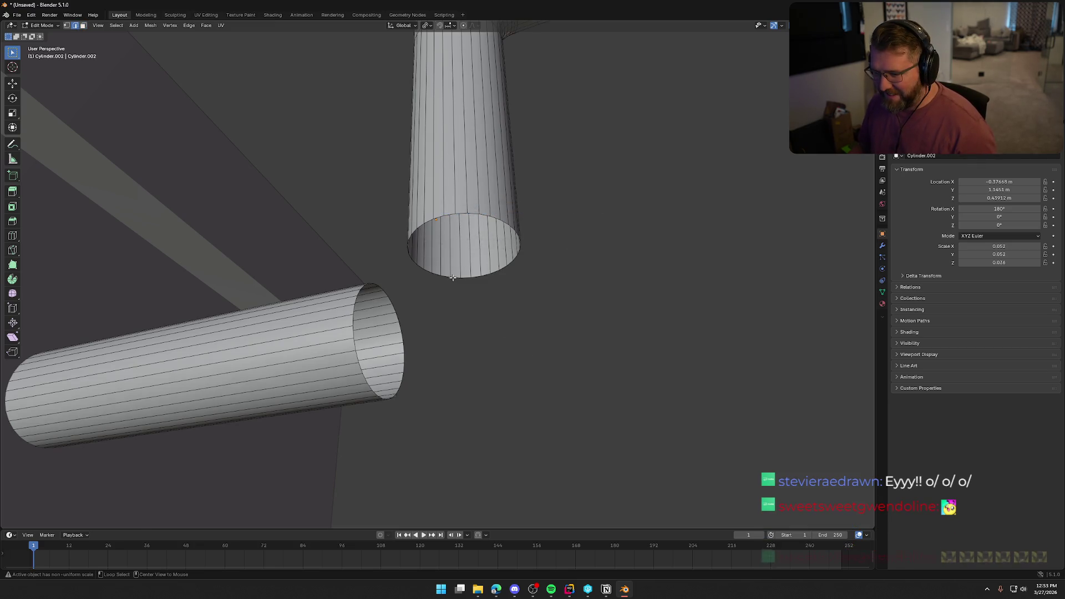
{"action": "left_click", "coordinate": [454, 280], "text": "alt"}
{"action": "middle_click_drag", "start_coordinate": [440, 392], "coordinate": [522, 405]}
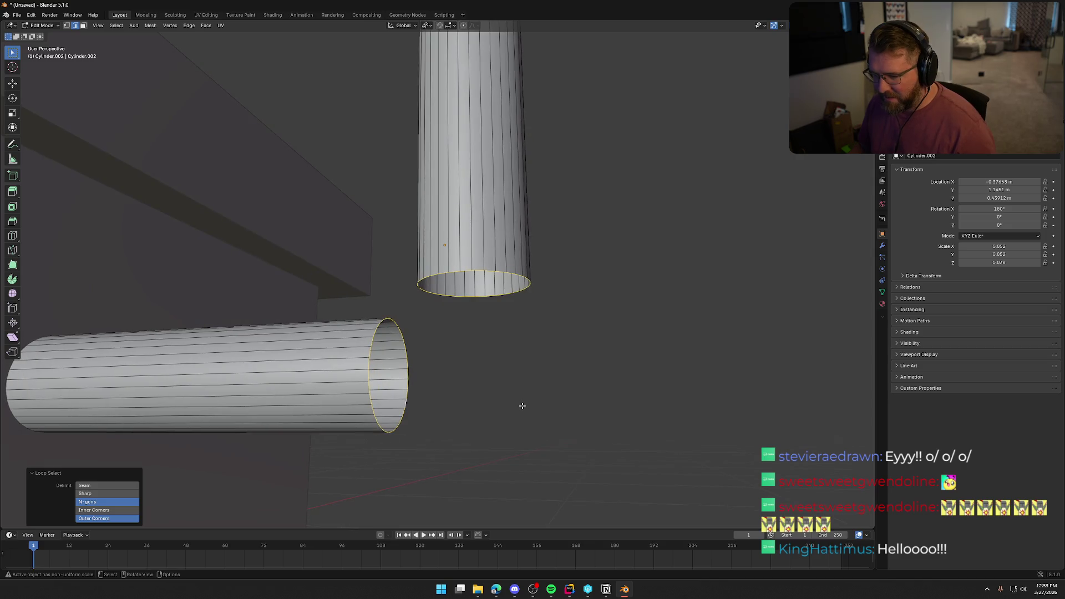
Bridge the two open rims with Bridge Edge Loops using 3 cuts.
{"action": "left_click", "coordinate": [188, 26]}
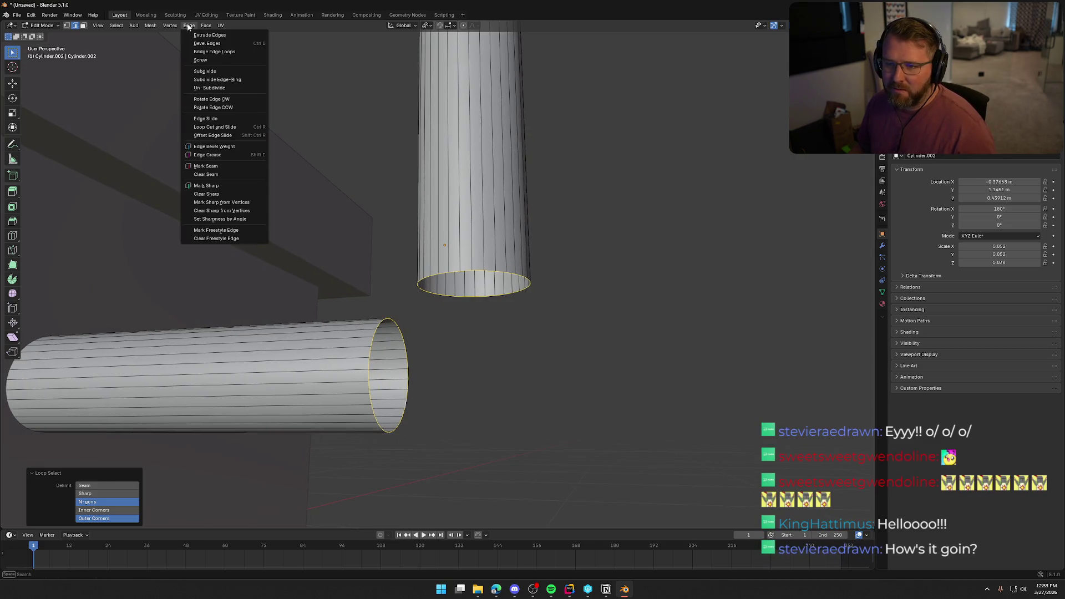
{"action": "left_click", "coordinate": [215, 51]}
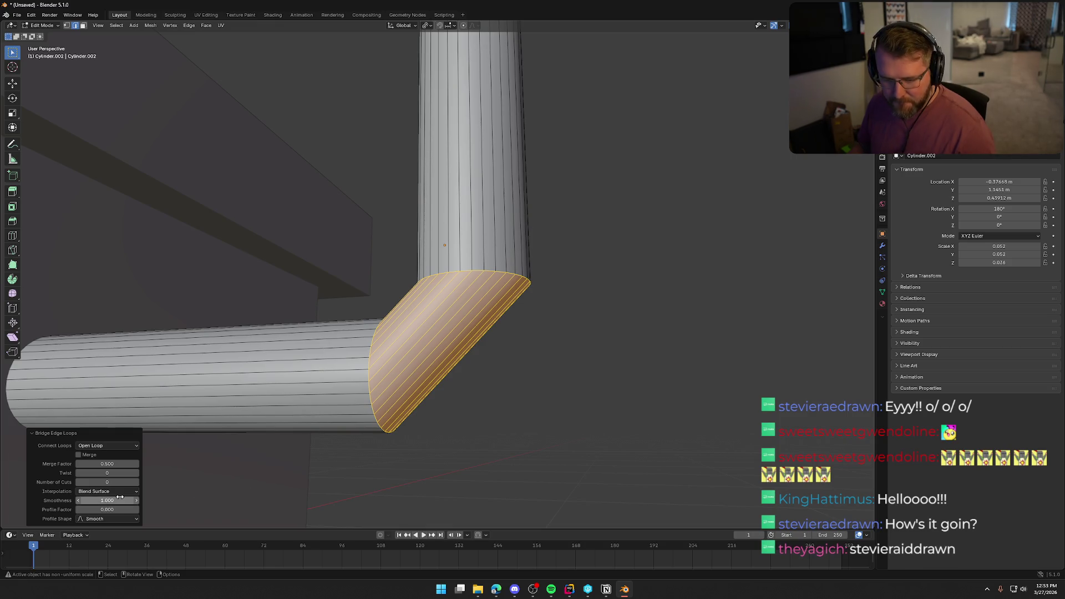
{"action": "left_click", "coordinate": [136, 483]}
{"action": "left_click", "coordinate": [137, 484]}
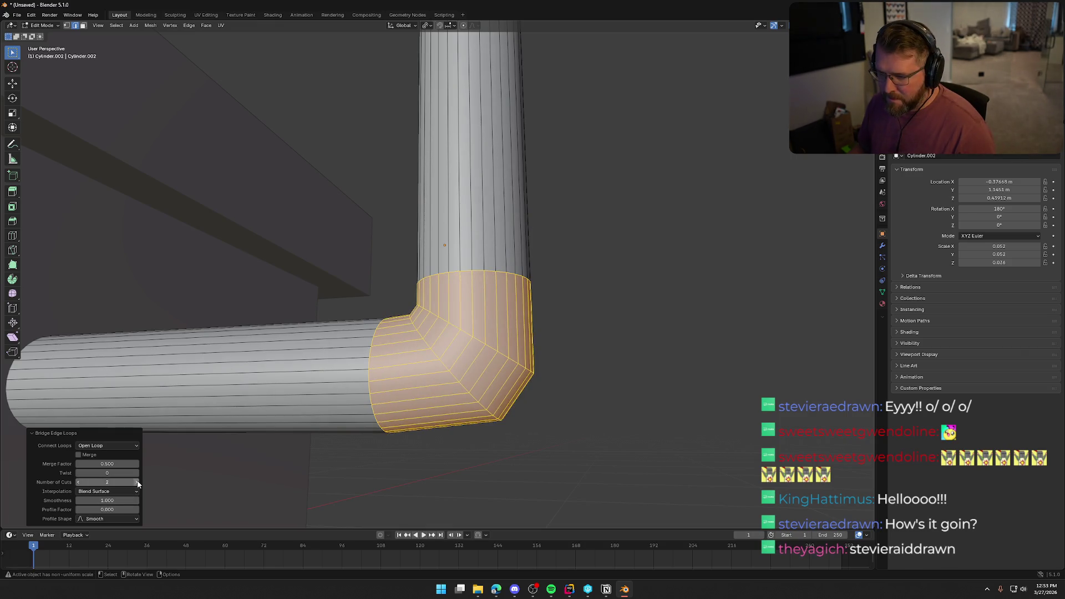
{"action": "left_click", "coordinate": [138, 484]}
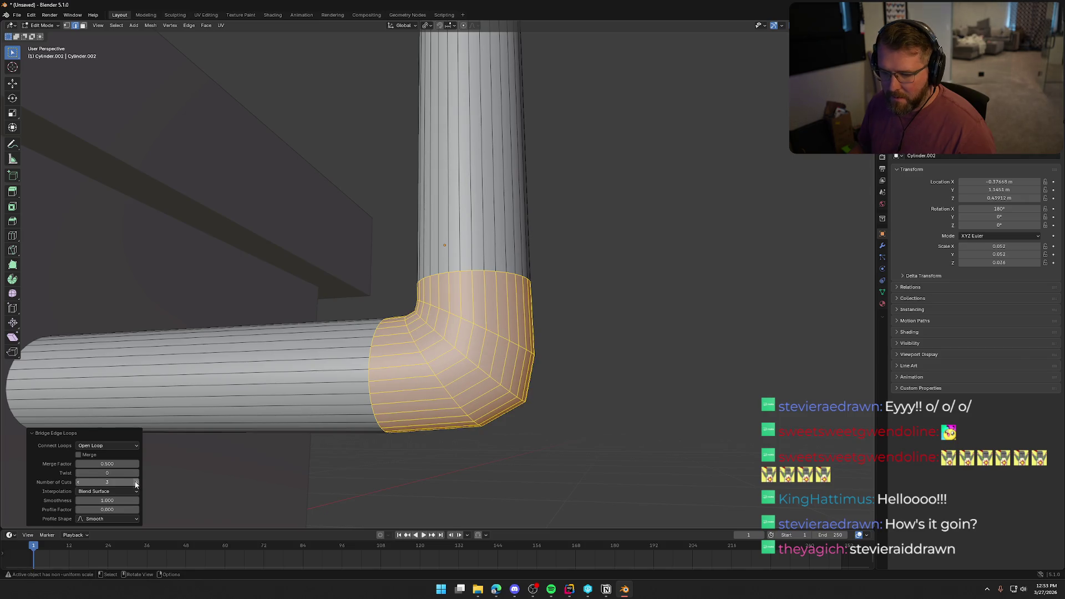
{"action": "left_click", "coordinate": [79, 483]}
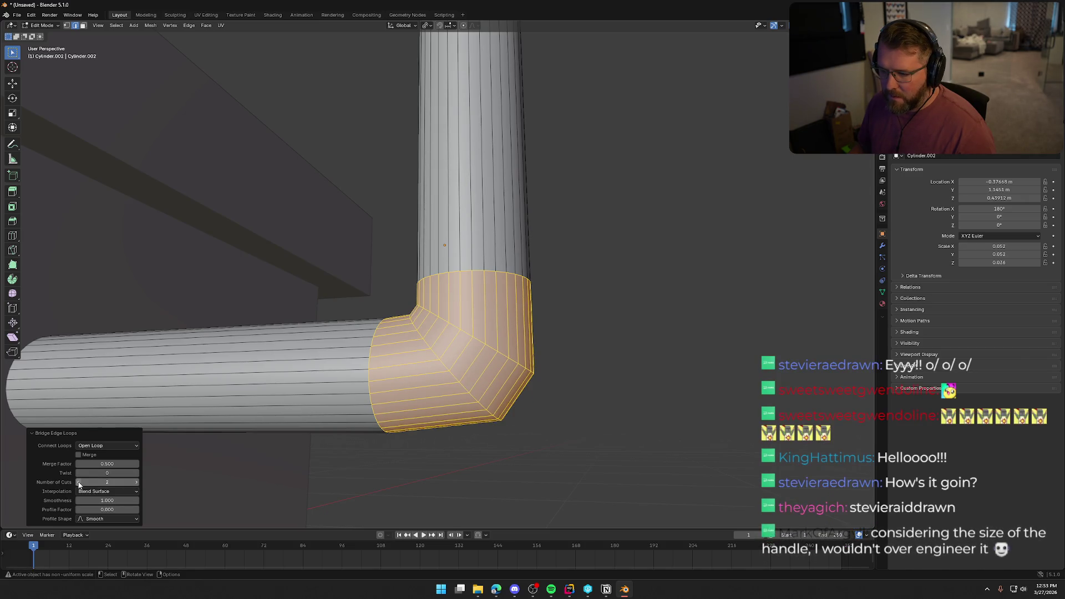
{"action": "left_click", "coordinate": [137, 484]}
{"action": "left_click", "coordinate": [544, 479]}
{"action": "middle_click_drag", "start_coordinate": [543, 460], "coordinate": [560, 460]}
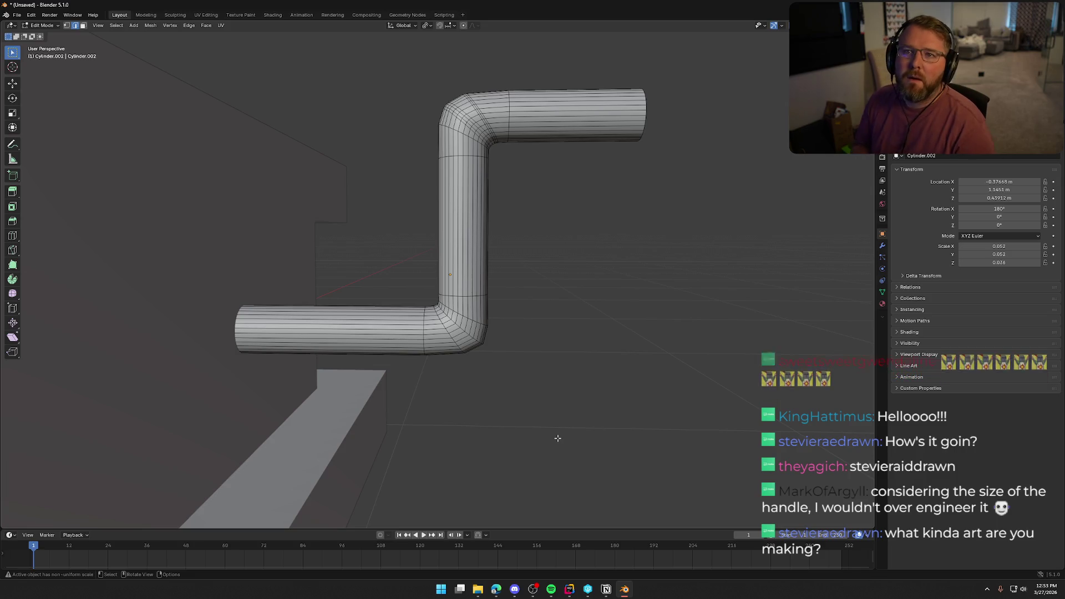
Exit Edit Mode and zoom out to view the whole gramophone with its Z-shaped crank.
{"action": "scroll", "coordinate": [557, 439], "scroll_direction": "down", "scroll_amount": 8}
{"action": "mouse_move", "coordinate": [557, 438]}
{"action": "middle_mouse_down"}
{"action": "mouse_move", "coordinate": [533, 389]}
{"action": "mouse_move", "coordinate": [464, 372]}
{"action": "mouse_move", "coordinate": [625, 348]}
{"action": "mouse_move", "coordinate": [561, 377]}
{"action": "mouse_move", "coordinate": [566, 394]}
{"action": "mouse_move", "coordinate": [642, 397]}
{"action": "mouse_move", "coordinate": [590, 390]}
{"action": "middle_mouse_up"}
{"action": "key", "text": "Tab"}
{"action": "scroll", "coordinate": [622, 392], "scroll_direction": "down", "scroll_amount": 3}
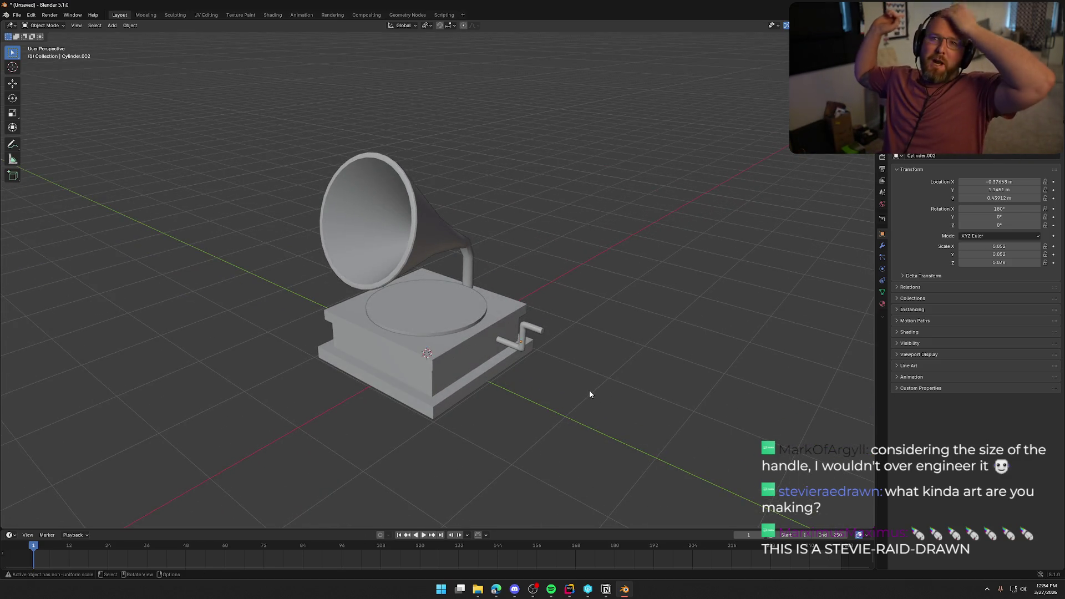
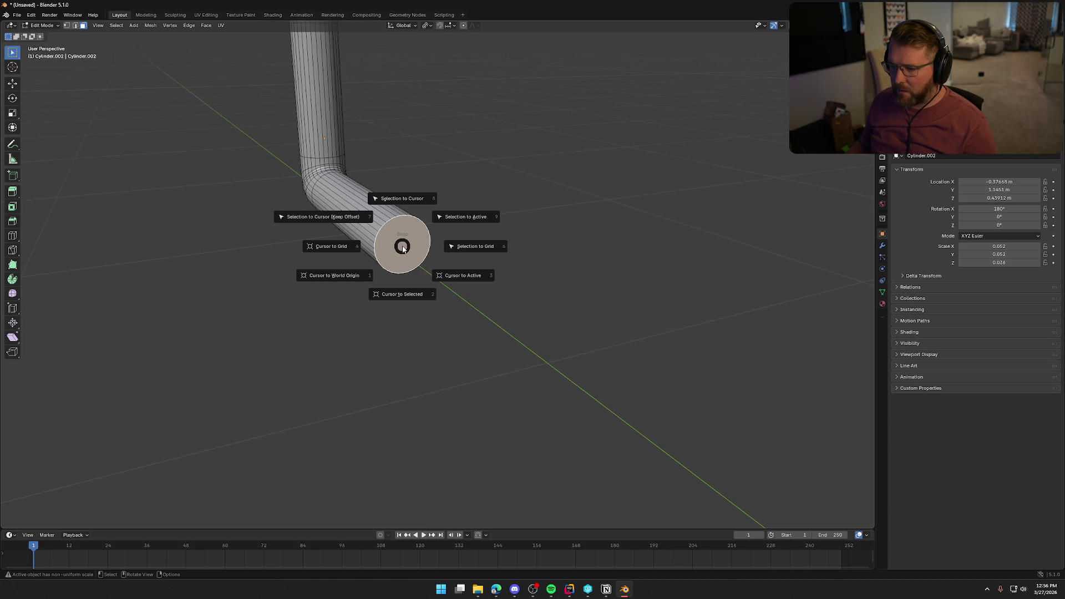
Snap the 3D cursor to the crank pipe's end face and set the pipe's origin there.
{"action": "left_click", "coordinate": [401, 294]}
{"action": "mouse_move", "coordinate": [439, 288]}
{"action": "middle_mouse_down"}
{"action": "mouse_move", "coordinate": [485, 285]}
{"action": "mouse_move", "coordinate": [502, 271]}
{"action": "mouse_move", "coordinate": [439, 299]}
{"action": "middle_mouse_up"}
{"action": "key", "text": "Tab"}
{"action": "right_click", "coordinate": [395, 176]}
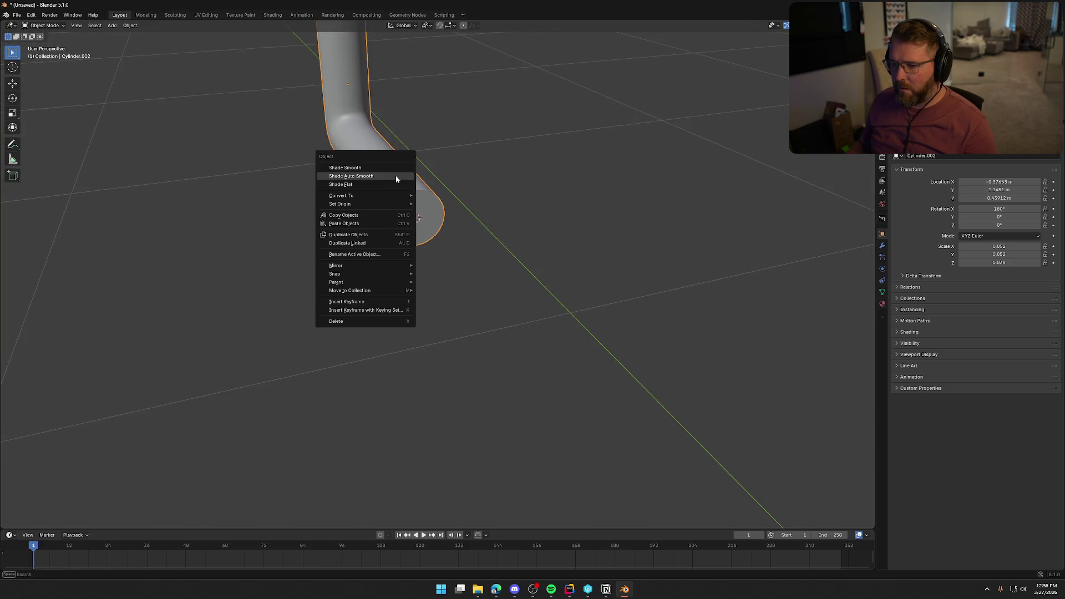
{"action": "key", "text": "Escape"}
{"action": "right_click", "coordinate": [394, 206]}
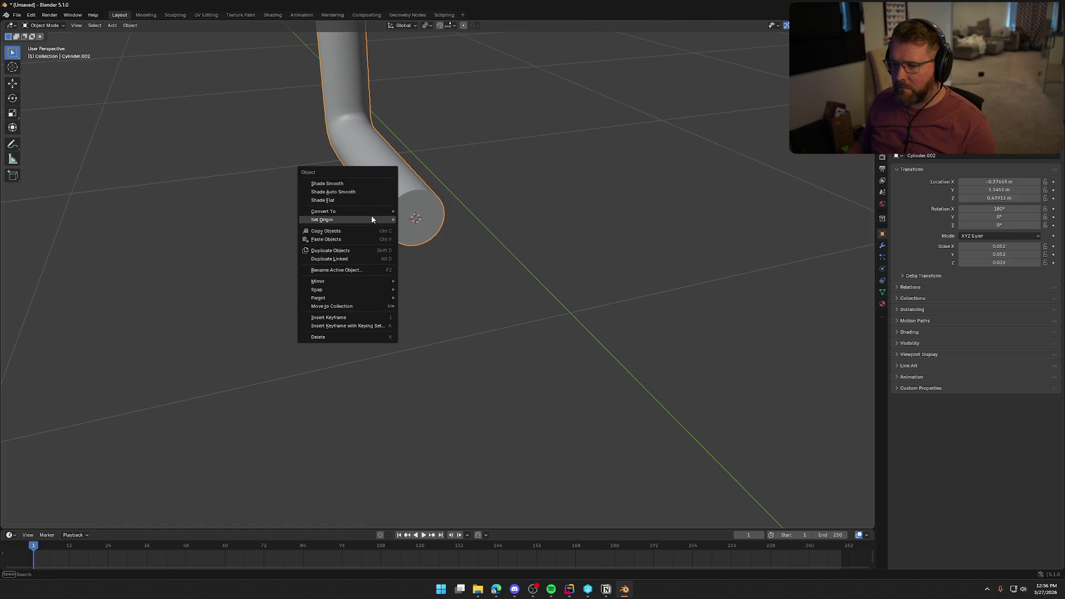
{"action": "mouse_move", "coordinate": [372, 216]}
{"action": "left_click", "coordinate": [467, 239]}
{"action": "mouse_move", "coordinate": [467, 238]}
{"action": "middle_mouse_down"}
{"action": "mouse_move", "coordinate": [426, 359]}
{"action": "mouse_move", "coordinate": [445, 312]}
{"action": "middle_mouse_up"}
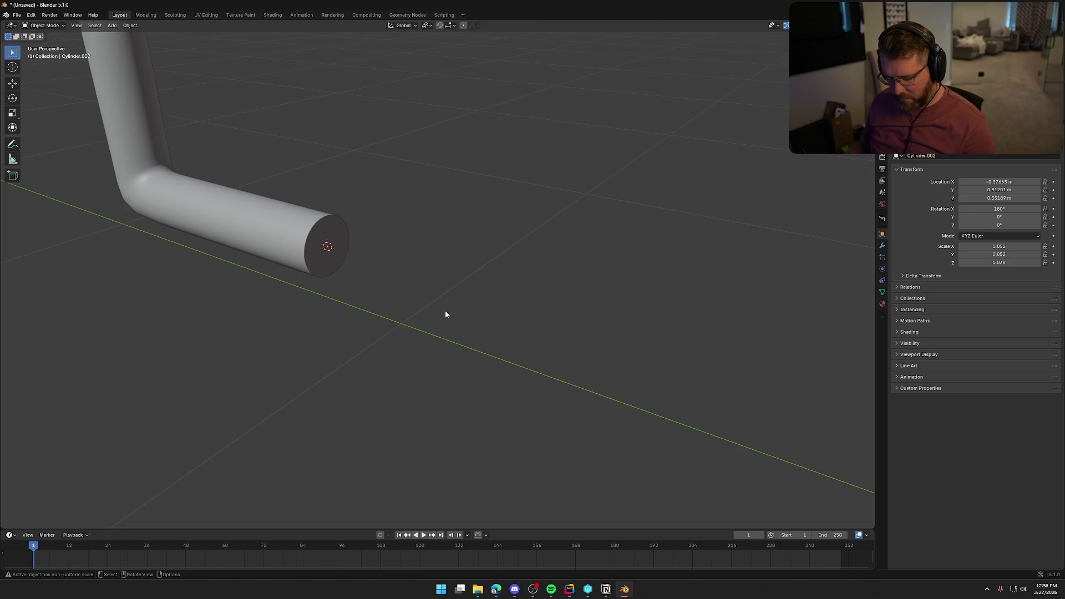
Unhide all hidden gramophone parts and frame them in view.
{"action": "key", "text": "alt+h"}
{"action": "key", "text": "KP_Decimal"}
{"action": "mouse_move", "coordinate": [428, 323]}
{"action": "middle_mouse_down"}
{"action": "mouse_move", "coordinate": [620, 309]}
{"action": "mouse_move", "coordinate": [616, 330]}
{"action": "middle_mouse_up"}
Rotate only the crank 188° around the Y axis.
{"action": "key", "text": "r"}
{"action": "key", "text": "Escape"}
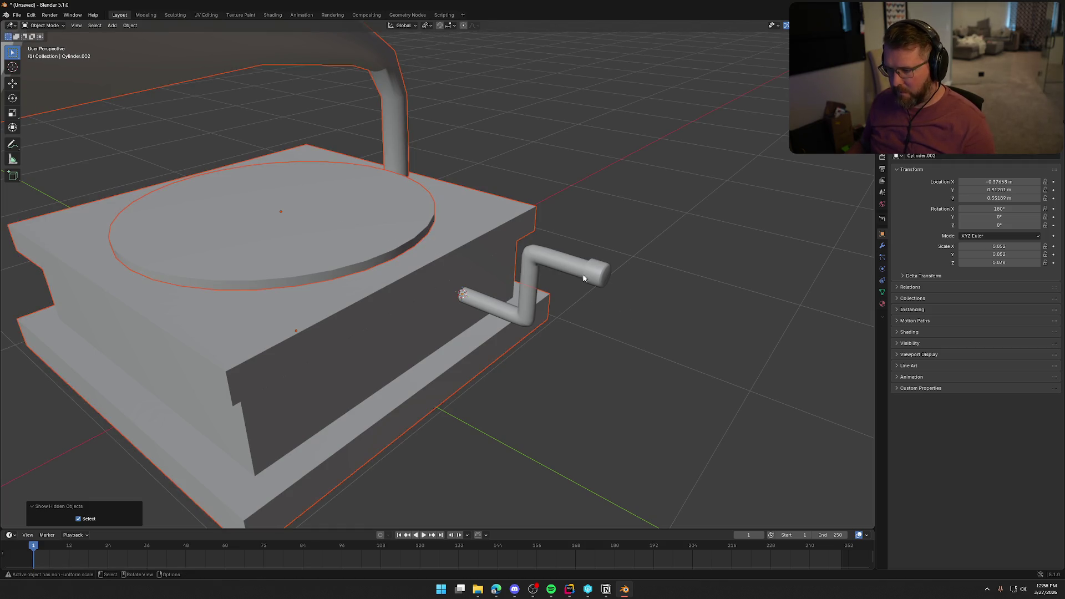
{"action": "left_click", "coordinate": [555, 258]}
{"action": "key", "text": "r"}
{"action": "key", "text": "y"}
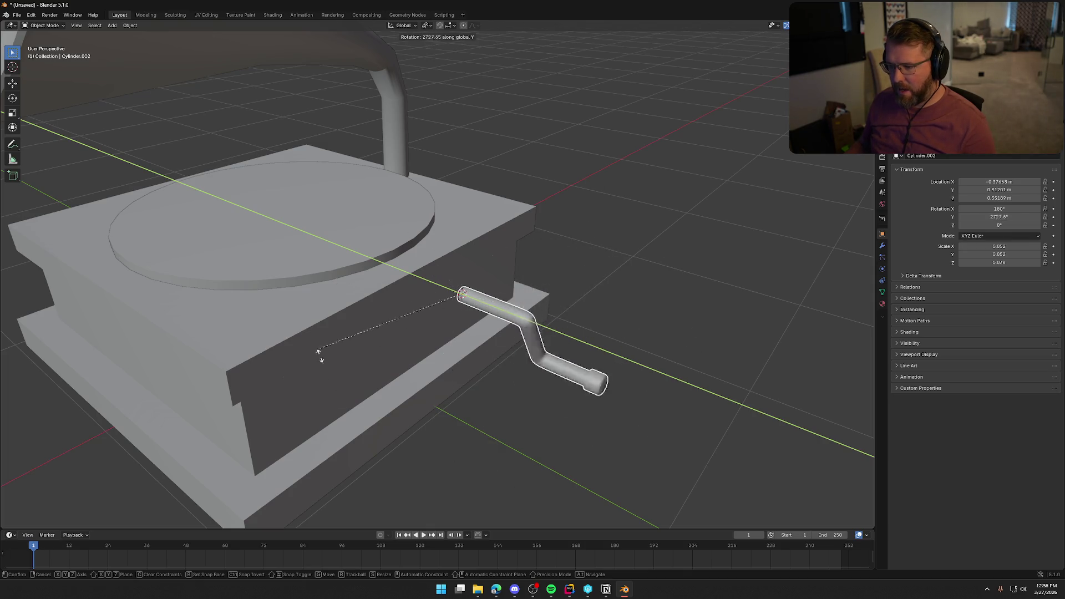
{"action": "key", "text": "Escape"}
{"action": "scroll", "coordinate": [465, 360], "scroll_direction": "down", "scroll_amount": 5}
{"action": "mouse_move", "coordinate": [465, 359]}
{"action": "middle_mouse_down"}
{"action": "mouse_move", "coordinate": [618, 262]}
{"action": "mouse_move", "coordinate": [569, 349]}
{"action": "mouse_move", "coordinate": [547, 357]}
{"action": "mouse_move", "coordinate": [572, 306]}
{"action": "mouse_move", "coordinate": [545, 291]}
{"action": "mouse_move", "coordinate": [544, 308]}
{"action": "mouse_move", "coordinate": [587, 316]}
{"action": "middle_mouse_up"}
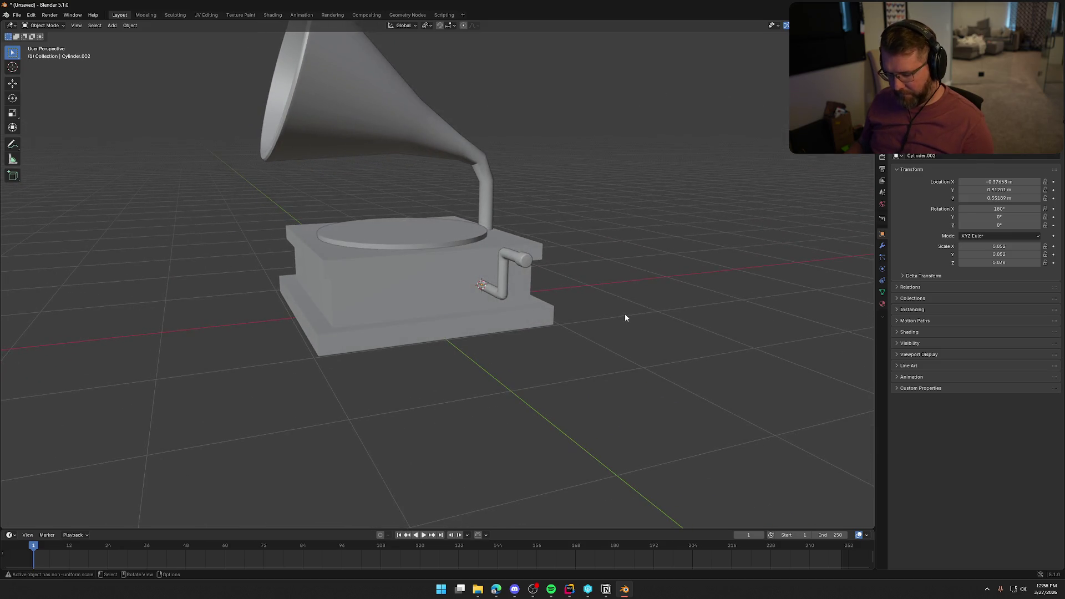
{"action": "key", "text": "r"}
{"action": "key", "text": "y"}
{"action": "left_click", "coordinate": [423, 289]}
{"action": "middle_click_drag", "start_coordinate": [423, 290], "coordinate": [590, 341]}
{"action": "scroll", "coordinate": [591, 350], "scroll_direction": "up", "scroll_amount": 6}
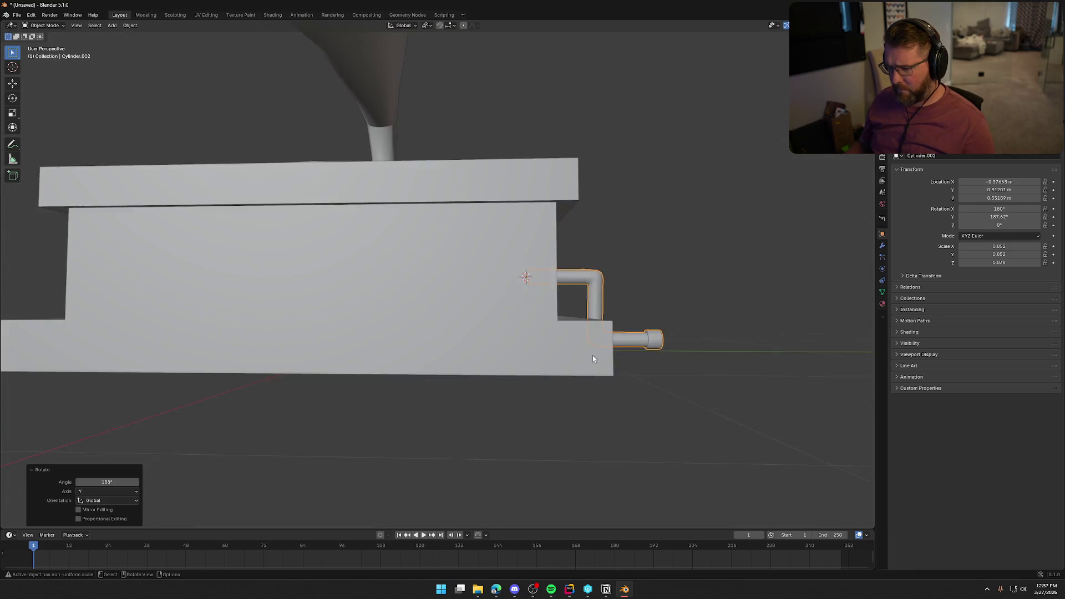
{"action": "mouse_move", "coordinate": [497, 336]}
{"action": "middle_mouse_down"}
{"action": "mouse_move", "coordinate": [506, 323]}
{"action": "mouse_move", "coordinate": [481, 337]}
{"action": "middle_mouse_up"}
Raise the crank slightly along the Z axis.
{"action": "key", "text": "g"}
{"action": "key", "text": "z"}
{"action": "left_click", "coordinate": [475, 308]}
{"action": "mouse_move", "coordinate": [476, 308]}
{"action": "middle_mouse_down"}
{"action": "mouse_move", "coordinate": [482, 329]}
{"action": "mouse_move", "coordinate": [514, 325]}
{"action": "mouse_move", "coordinate": [505, 330]}
{"action": "mouse_move", "coordinate": [507, 311]}
{"action": "mouse_move", "coordinate": [437, 341]}
{"action": "mouse_move", "coordinate": [461, 345]}
{"action": "mouse_move", "coordinate": [534, 409]}
{"action": "mouse_move", "coordinate": [570, 364]}
{"action": "mouse_move", "coordinate": [461, 244]}
{"action": "middle_mouse_up"}
{"action": "scroll", "coordinate": [439, 339], "scroll_direction": "down", "scroll_amount": 5}
{"action": "key", "text": "KP_3"}
Scale the crank narrower along Y, down to a Y scale of 0.043.
{"action": "scroll", "coordinate": [566, 367], "scroll_direction": "up", "scroll_amount": 4}
{"action": "left_click", "coordinate": [456, 240]}
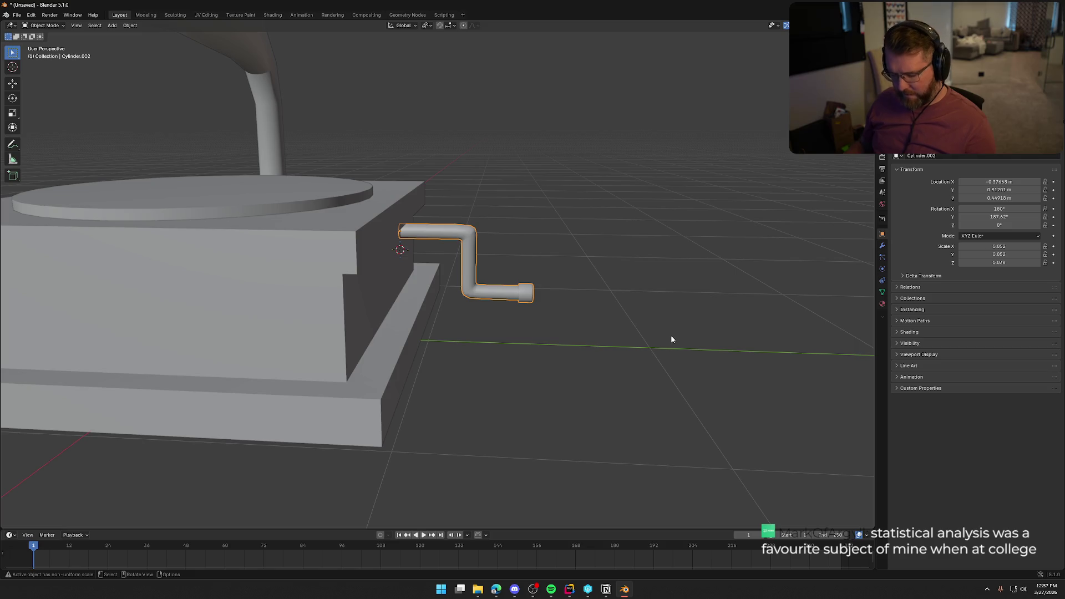
{"action": "key", "text": "s"}
{"action": "key", "text": "y"}
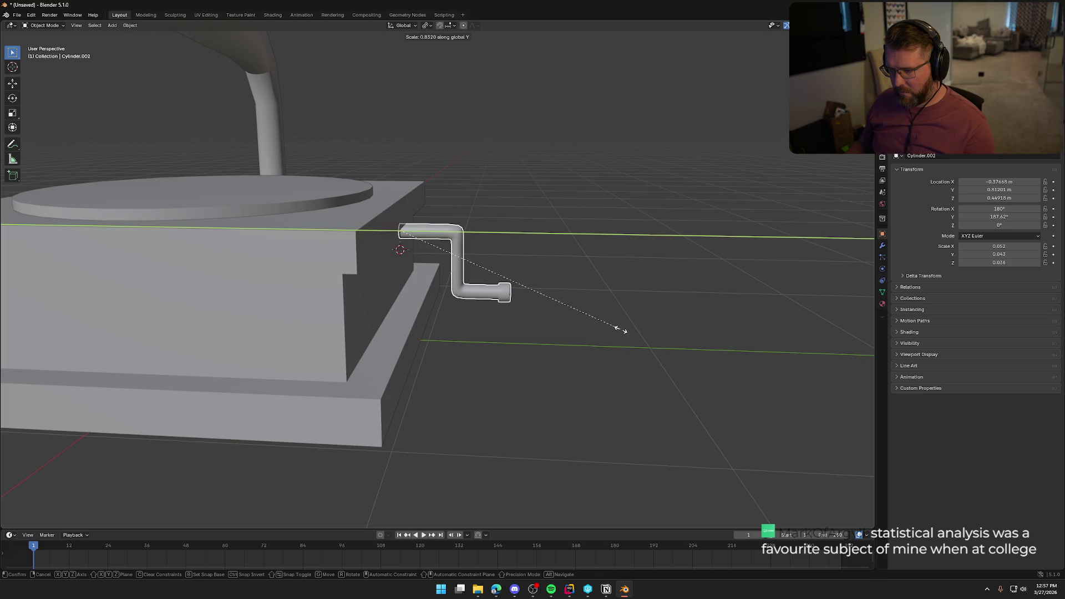
{"action": "left_click", "coordinate": [621, 330]}
{"action": "scroll", "coordinate": [583, 355], "scroll_direction": "down", "scroll_amount": 3}
{"action": "mouse_move", "coordinate": [548, 384]}
{"action": "middle_mouse_down"}
{"action": "mouse_move", "coordinate": [563, 372]}
{"action": "mouse_move", "coordinate": [540, 383]}
{"action": "mouse_move", "coordinate": [348, 368]}
{"action": "mouse_move", "coordinate": [483, 380]}
{"action": "mouse_move", "coordinate": [540, 416]}
{"action": "mouse_move", "coordinate": [621, 397]}
{"action": "mouse_move", "coordinate": [495, 387]}
{"action": "mouse_move", "coordinate": [452, 266]}
{"action": "middle_mouse_up"}
{"action": "scroll", "coordinate": [502, 352], "scroll_direction": "up", "scroll_amount": 4}
{"action": "left_click", "coordinate": [451, 266]}
{"action": "scroll", "coordinate": [452, 267], "scroll_direction": "up", "scroll_amount": 6}
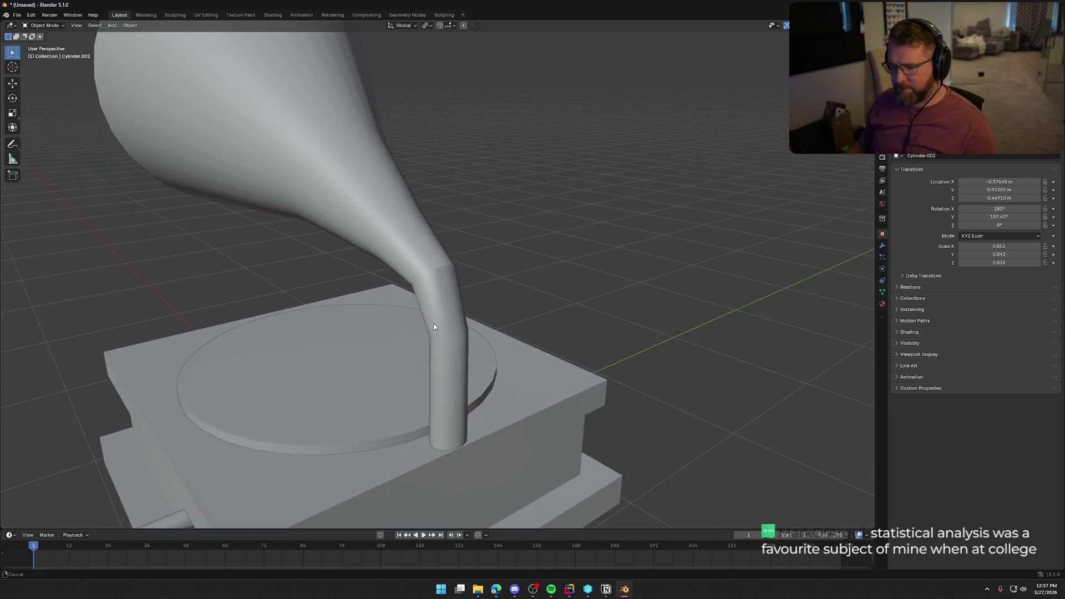
Bevel the edge loop at the upper bend of the horn's neck.
{"action": "key", "text": "Tab"}
{"action": "mouse_move", "coordinate": [464, 323]}
{"action": "middle_mouse_down"}
{"action": "mouse_move", "coordinate": [499, 322]}
{"action": "mouse_move", "coordinate": [440, 278]}
{"action": "middle_mouse_up"}
{"action": "left_click", "coordinate": [412, 256], "text": "alt"}
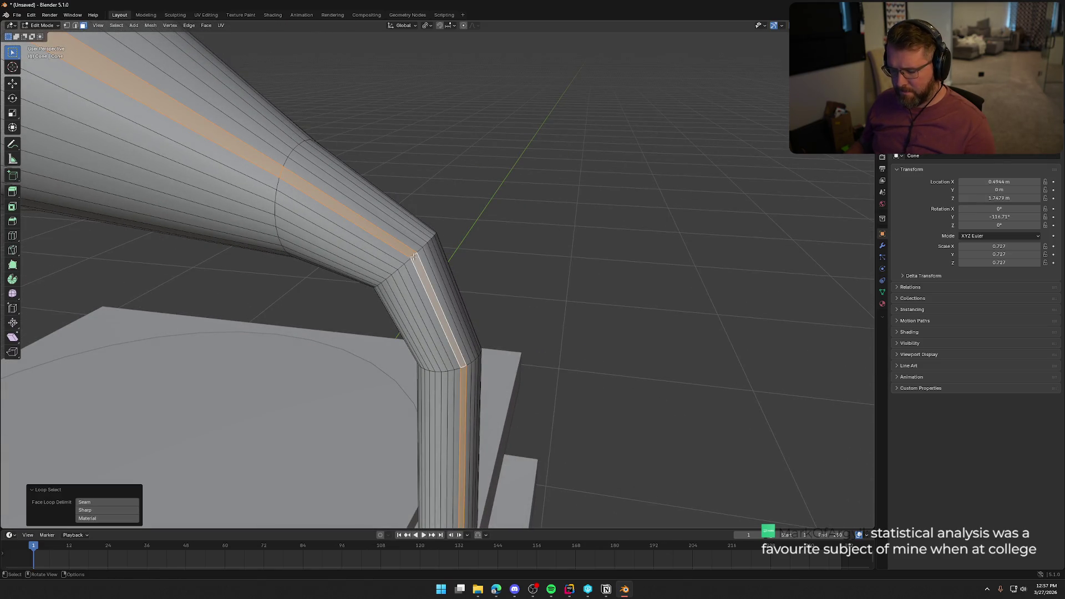
{"action": "key", "text": "ctrl+z"}
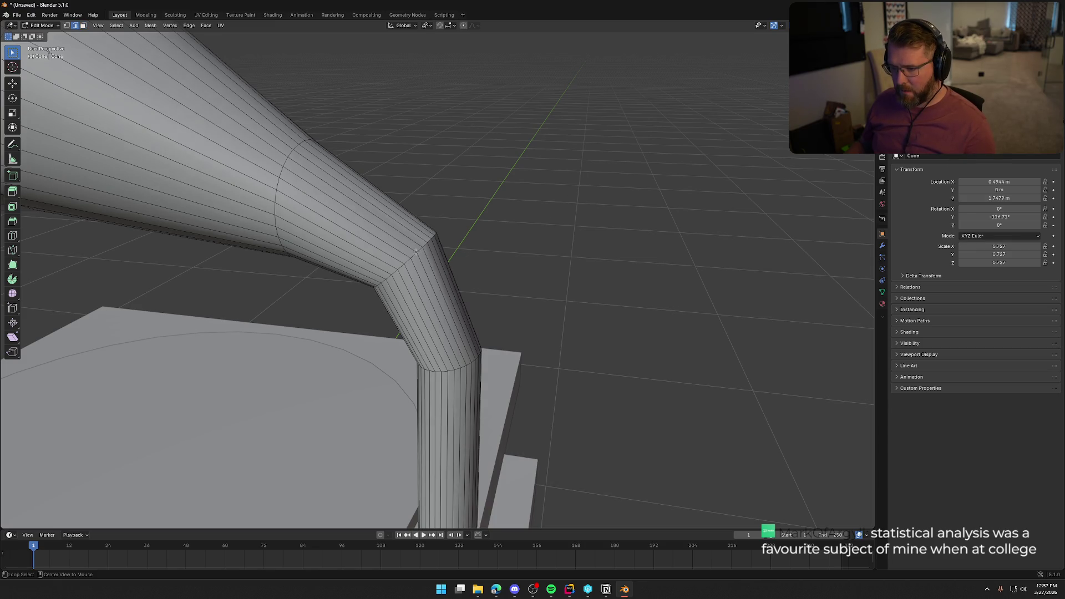
{"action": "left_click", "coordinate": [415, 252], "text": "alt"}
{"action": "key", "text": "ctrl+b"}
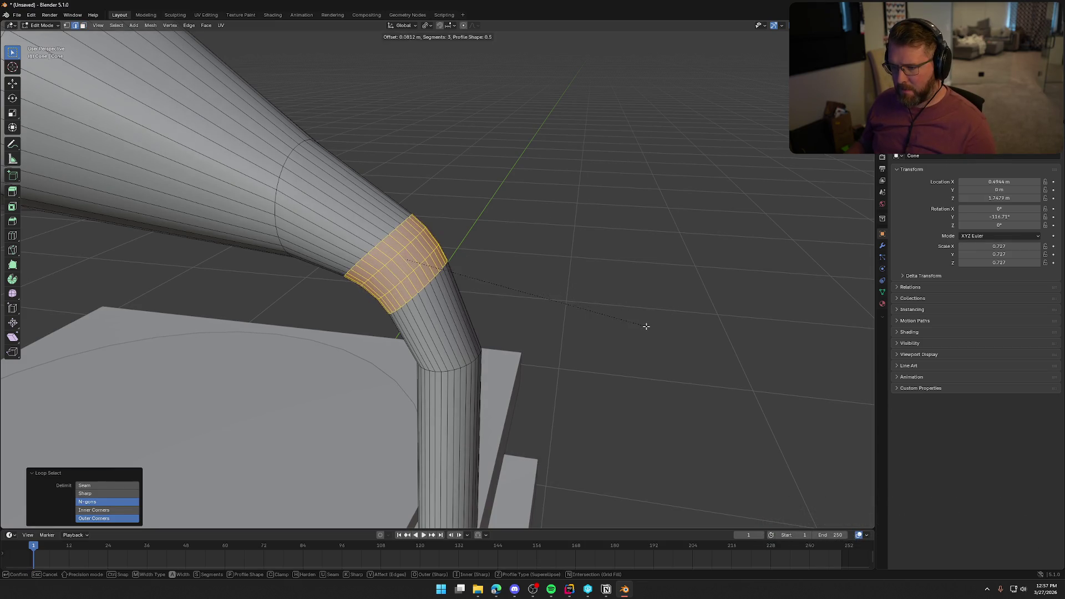
{"action": "left_click", "coordinate": [666, 358]}
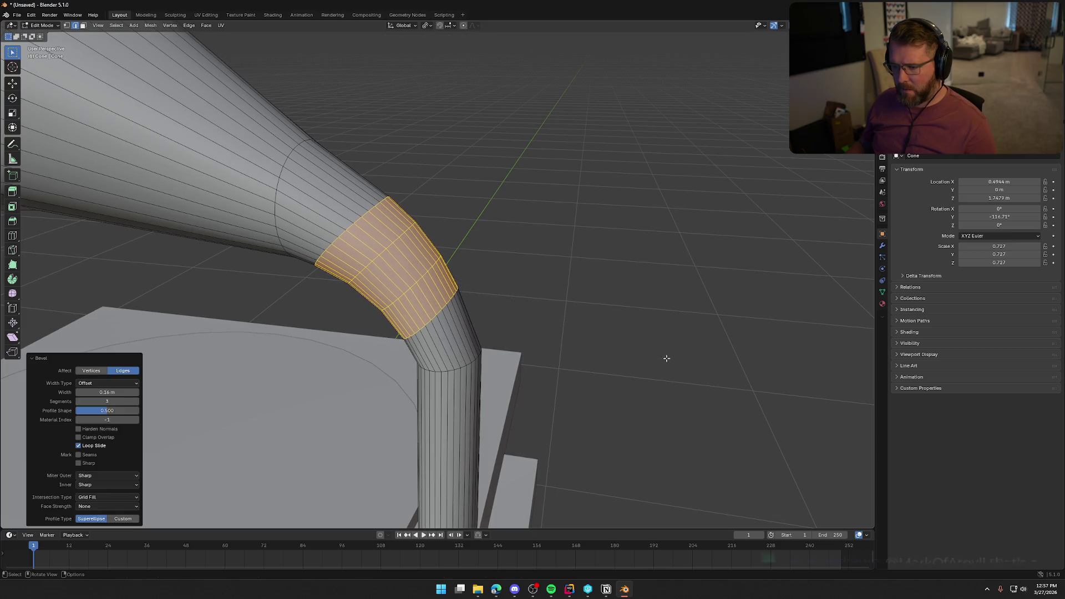
{"action": "left_click", "coordinate": [666, 359]}
Bevel the lower bend's edge loop with 3 segments, width 0.0488 m, and leave Edit Mode.
{"action": "mouse_move", "coordinate": [602, 355]}
{"action": "middle_mouse_down"}
{"action": "mouse_move", "coordinate": [633, 349]}
{"action": "mouse_move", "coordinate": [544, 352]}
{"action": "mouse_move", "coordinate": [551, 329]}
{"action": "mouse_move", "coordinate": [535, 347]}
{"action": "mouse_move", "coordinate": [456, 327]}
{"action": "middle_mouse_up"}
{"action": "left_click", "coordinate": [443, 292], "text": "alt"}
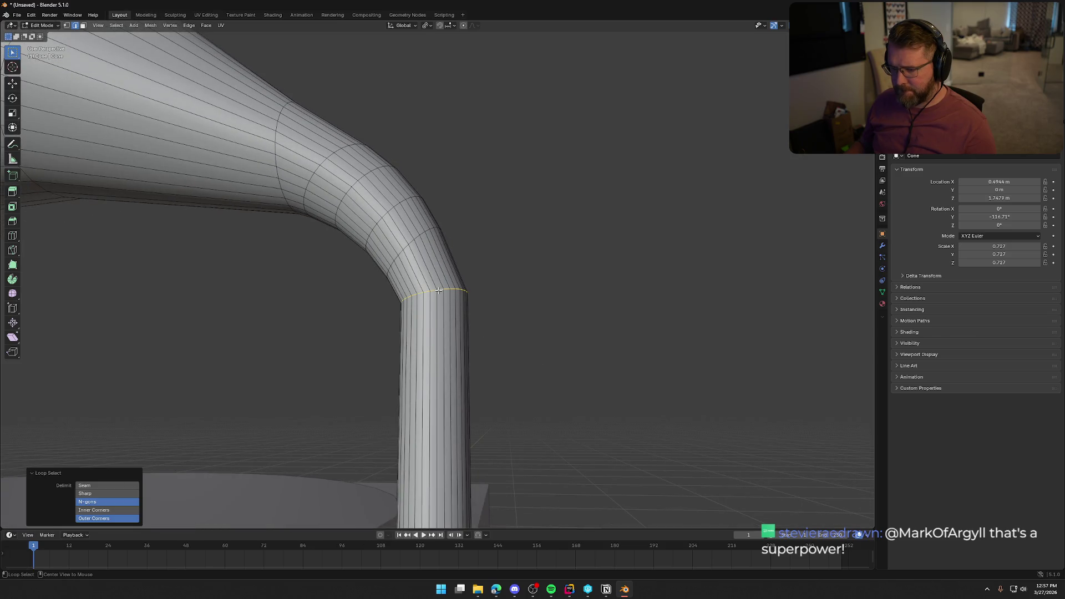
{"action": "key", "text": "ctrl+b"}
{"action": "scroll", "coordinate": [627, 378], "scroll_direction": "down", "scroll_amount": 1}
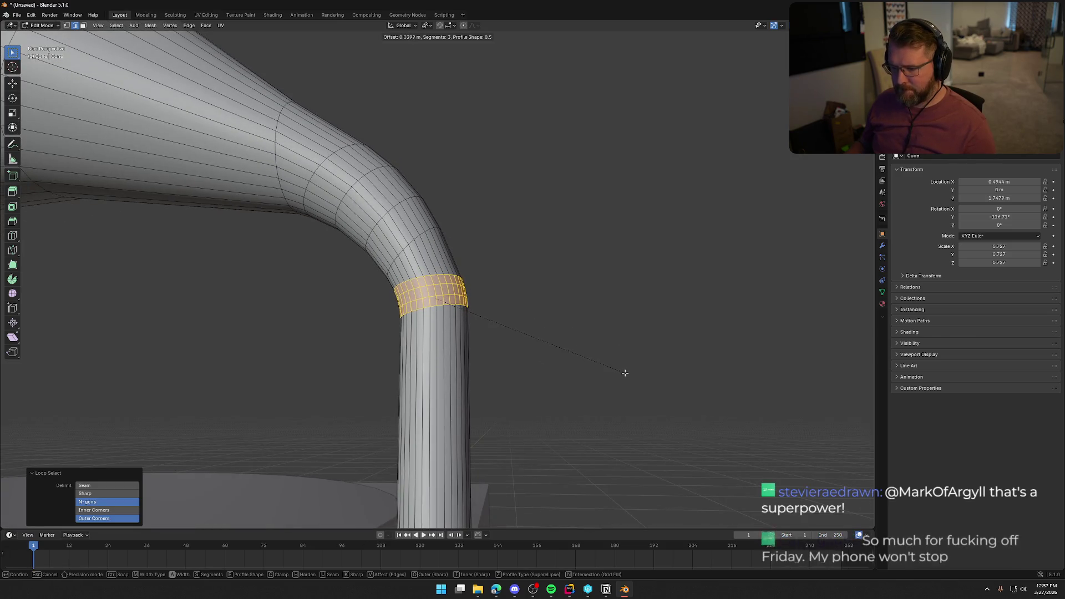
{"action": "left_click", "coordinate": [627, 379]}
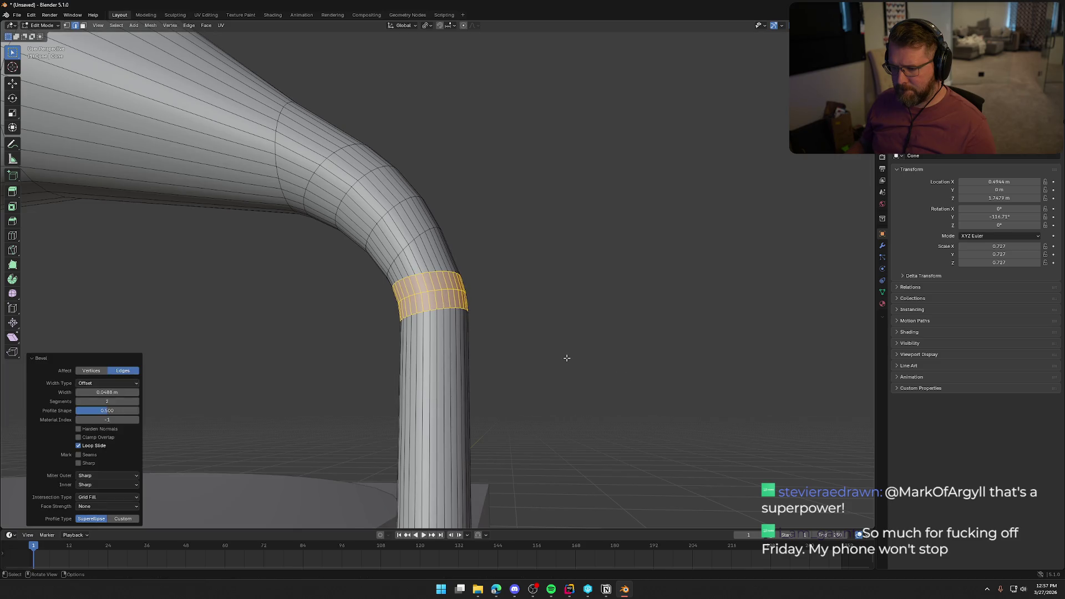
{"action": "key", "text": "Tab"}
{"action": "scroll", "coordinate": [606, 369], "scroll_direction": "down", "scroll_amount": 10}
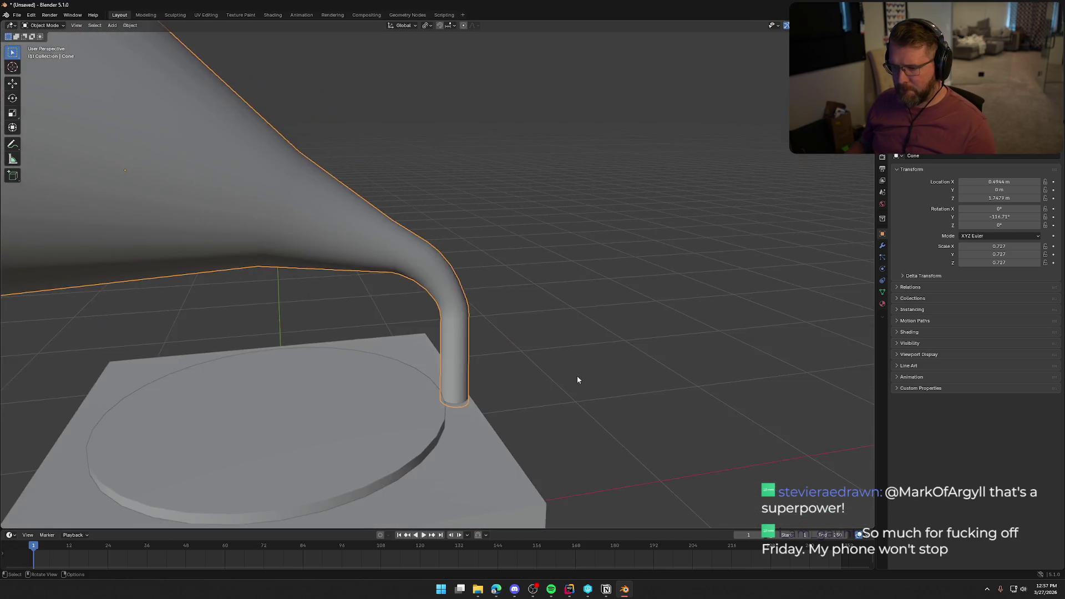
{"action": "mouse_move", "coordinate": [575, 376]}
{"action": "middle_mouse_down"}
{"action": "mouse_move", "coordinate": [611, 382]}
{"action": "mouse_move", "coordinate": [477, 383]}
{"action": "mouse_move", "coordinate": [371, 366]}
{"action": "mouse_move", "coordinate": [740, 368]}
{"action": "mouse_move", "coordinate": [590, 335]}
{"action": "mouse_move", "coordinate": [489, 349]}
{"action": "mouse_move", "coordinate": [607, 357]}
{"action": "mouse_move", "coordinate": [517, 364]}
{"action": "mouse_move", "coordinate": [471, 309]}
{"action": "middle_mouse_up"}
{"action": "scroll", "coordinate": [631, 351], "scroll_direction": "up", "scroll_amount": 3}
{"action": "scroll", "coordinate": [522, 367], "scroll_direction": "up", "scroll_amount": 3}
{"action": "left_click", "coordinate": [467, 297]}
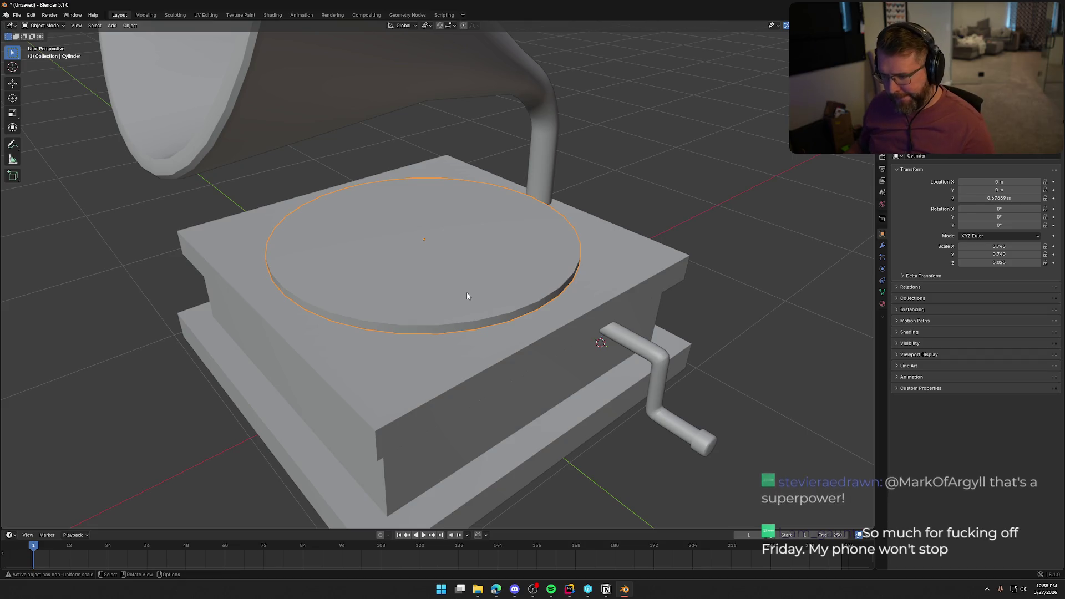
Inset the platter's top face, then undo a too-wide upward extrusion of it.
{"action": "key", "text": "Tab"}
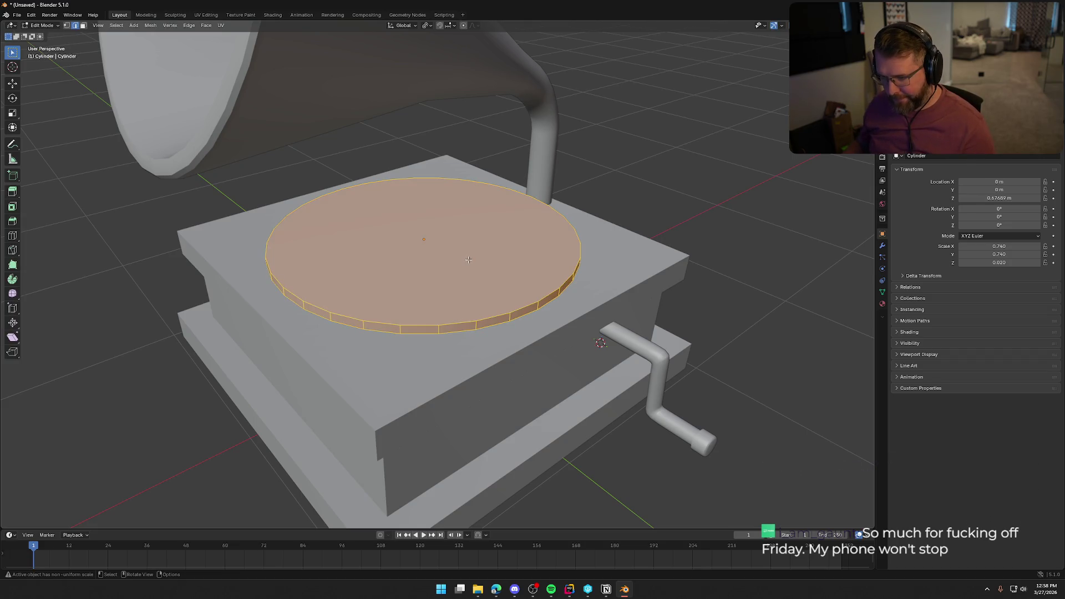
{"action": "key", "text": "alt+a"}
{"action": "left_click", "coordinate": [469, 260]}
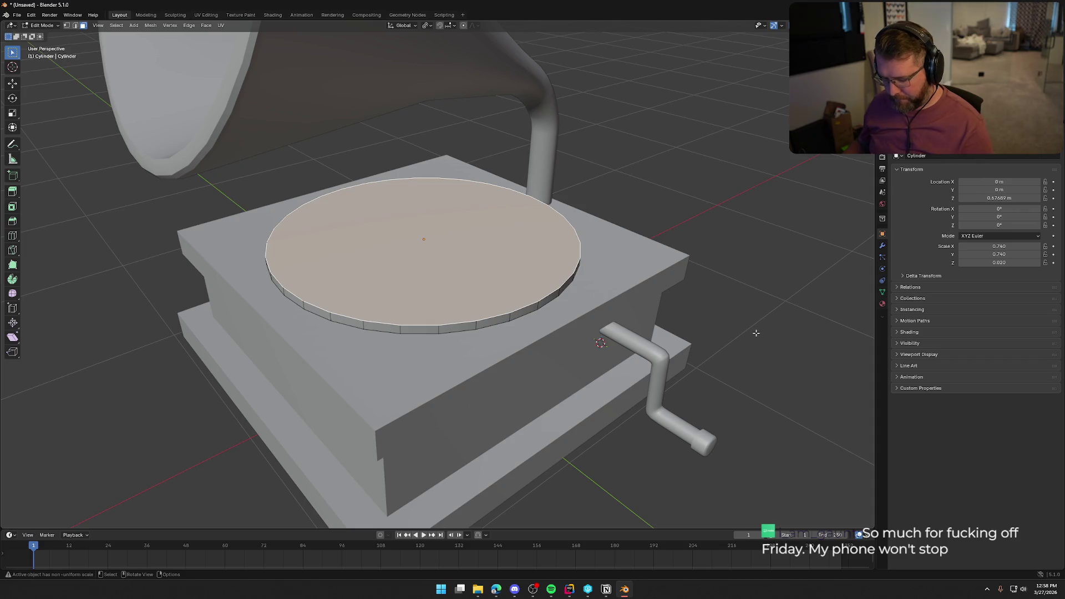
{"action": "key", "text": "i"}
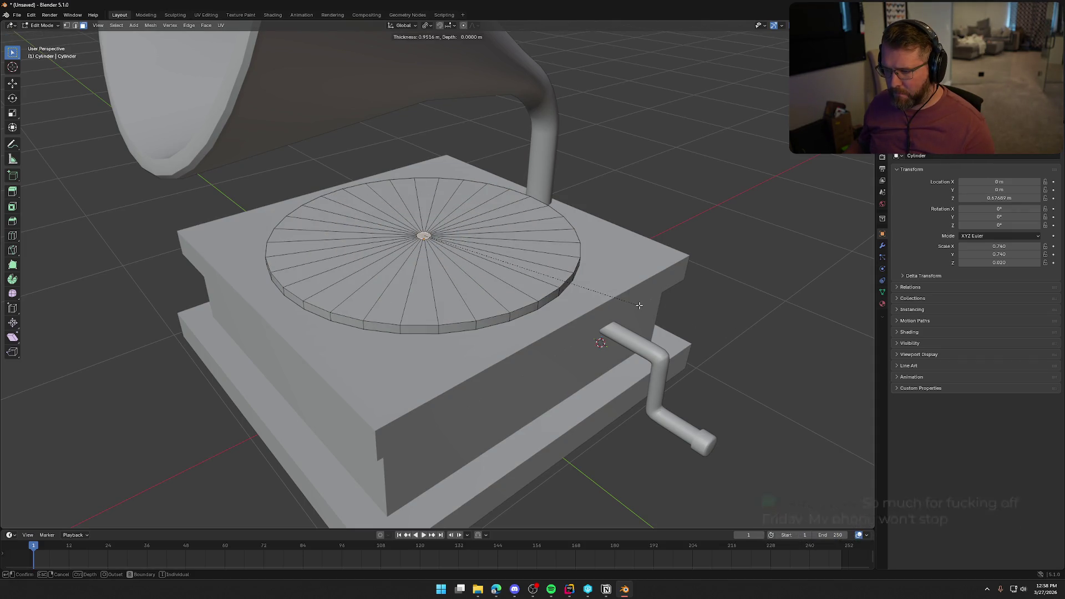
{"action": "left_click", "coordinate": [639, 305]}
{"action": "key", "text": "e"}
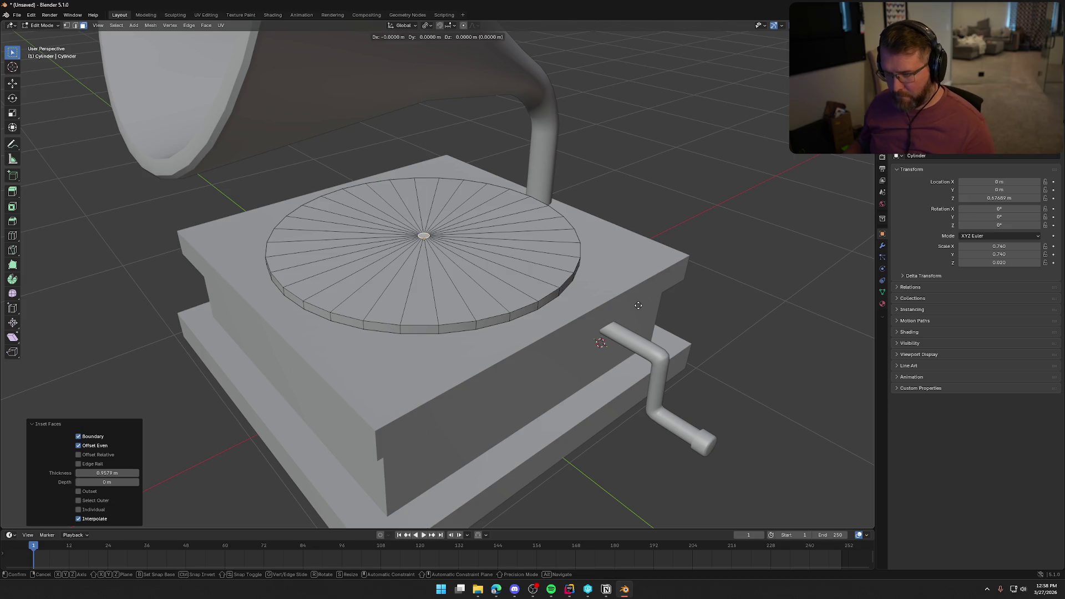
{"action": "key", "text": "z"}
{"action": "left_click", "coordinate": [640, 291]}
{"action": "middle_click_drag", "start_coordinate": [638, 291], "coordinate": [625, 289]}
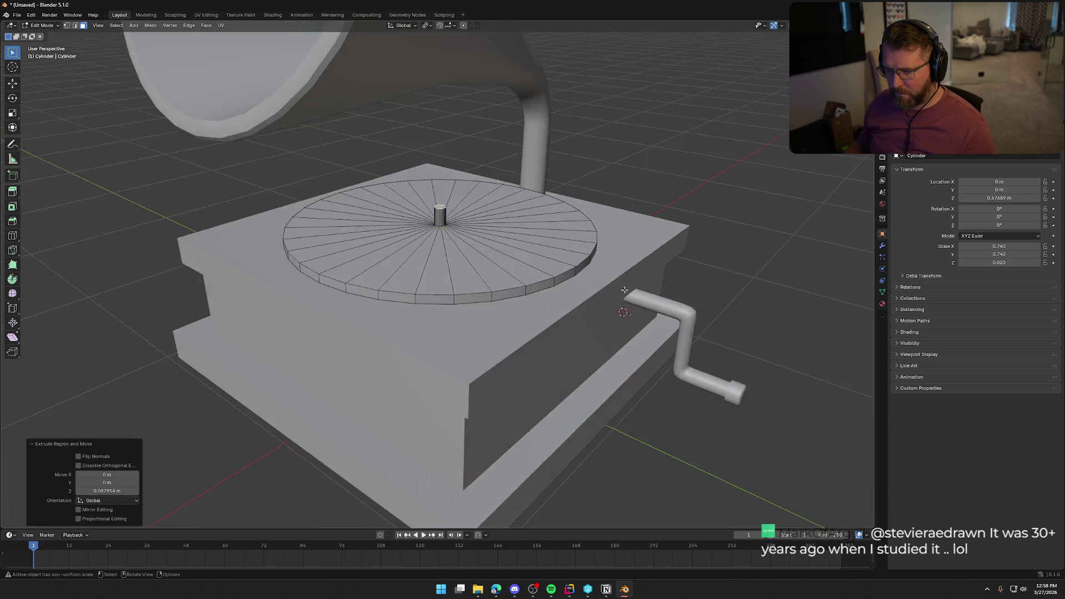
{"action": "scroll", "coordinate": [456, 286], "scroll_direction": "up", "scroll_amount": 10}
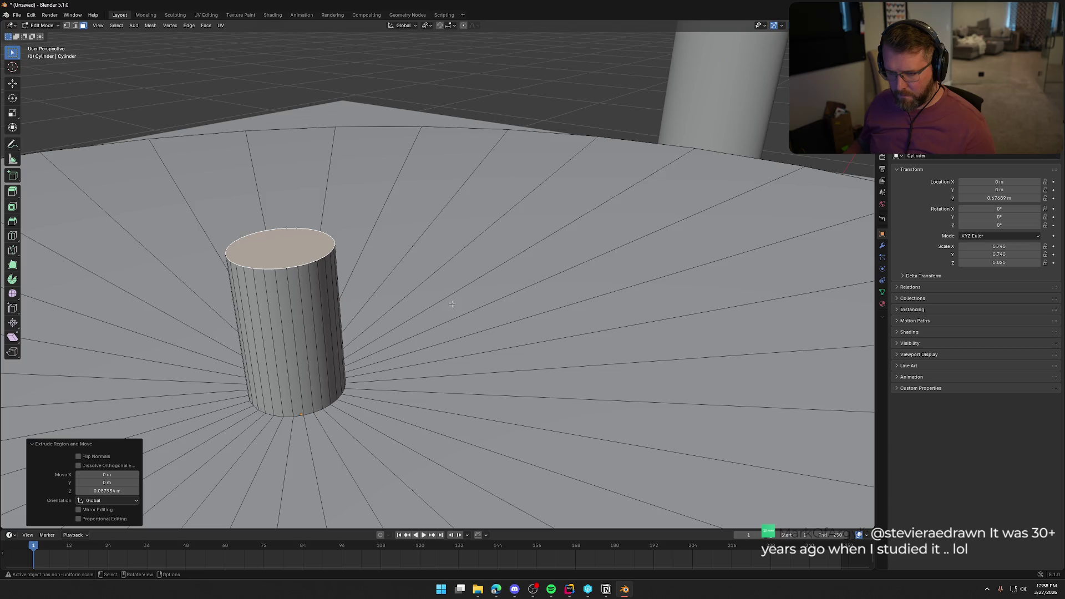
{"action": "key", "text": "ctrl+z"}
{"action": "scroll", "coordinate": [398, 339], "scroll_direction": "down", "scroll_amount": 8}
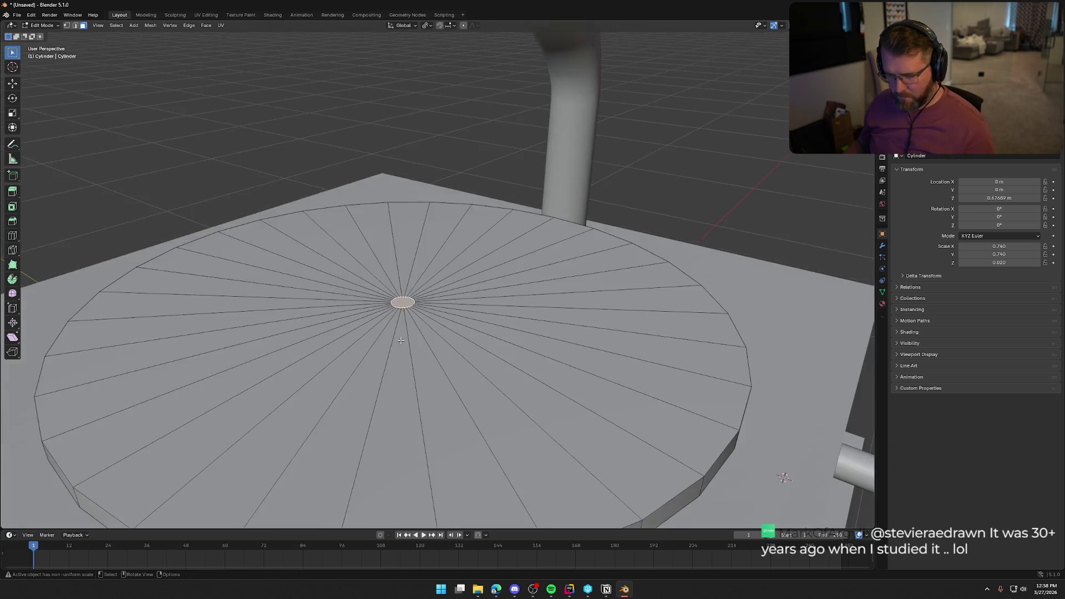
{"action": "scroll", "coordinate": [421, 355], "scroll_direction": "up", "scroll_amount": 3}
Shrink the centre face and extrude it upward into a thin spindle, then exit Edit Mode.
{"action": "key", "text": "s"}
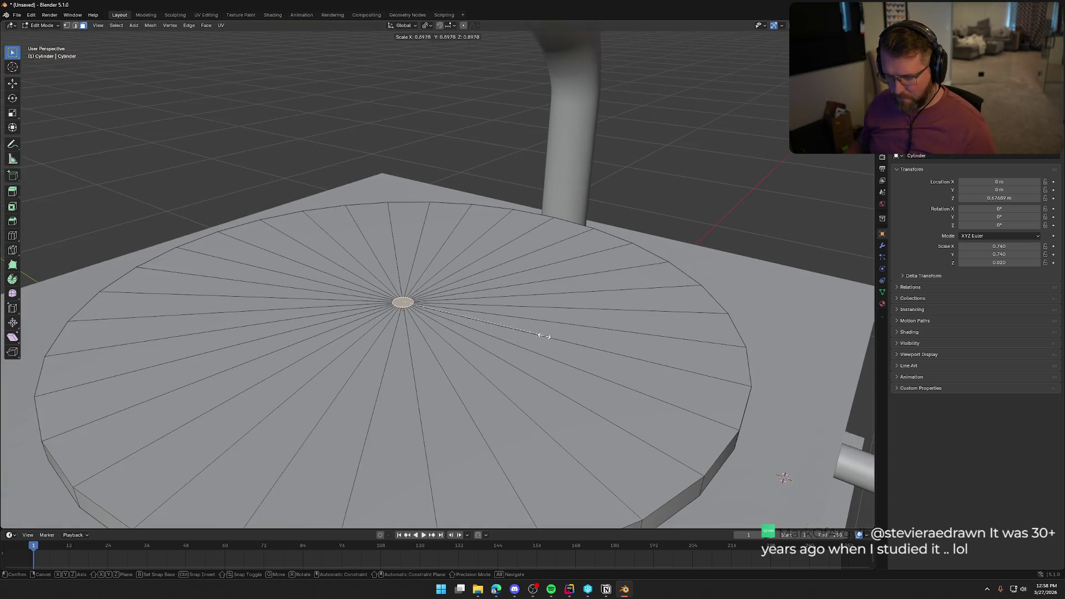
{"action": "left_click", "coordinate": [491, 324]}
{"action": "key", "text": "e"}
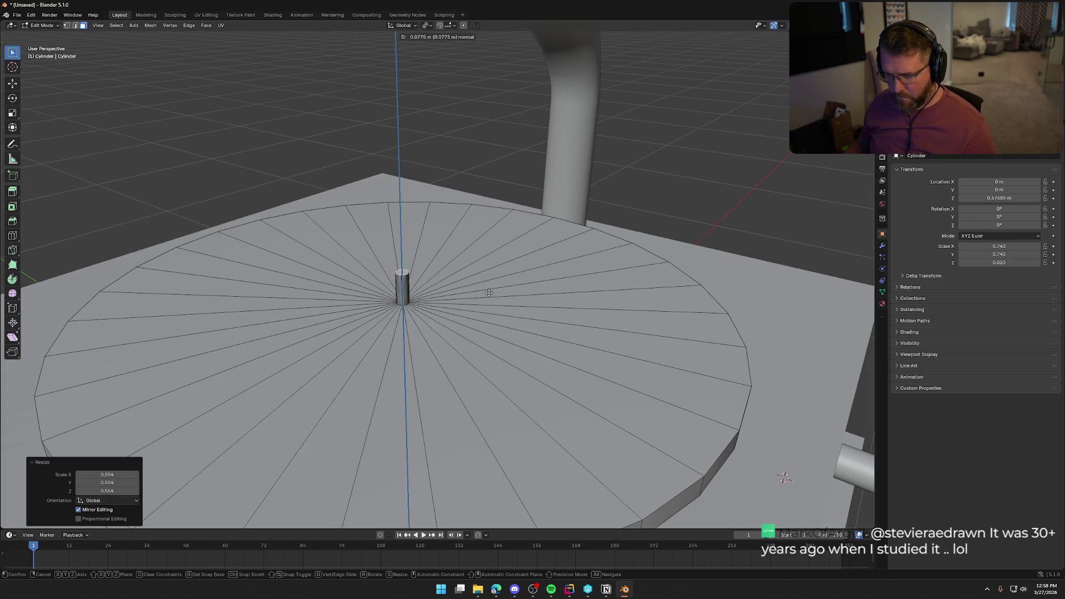
{"action": "left_click", "coordinate": [489, 293]}
{"action": "scroll", "coordinate": [654, 223], "scroll_direction": "down", "scroll_amount": 4}
{"action": "key", "text": "Tab"}
{"action": "scroll", "coordinate": [654, 223], "scroll_direction": "down", "scroll_amount": 4}
{"action": "mouse_move", "coordinate": [655, 223]}
{"action": "middle_mouse_down"}
{"action": "mouse_move", "coordinate": [573, 255]}
{"action": "mouse_move", "coordinate": [654, 247]}
{"action": "mouse_move", "coordinate": [656, 257]}
{"action": "mouse_move", "coordinate": [467, 269]}
{"action": "mouse_move", "coordinate": [557, 268]}
{"action": "middle_mouse_up"}
{"action": "scroll", "coordinate": [586, 261], "scroll_direction": "up", "scroll_amount": 5}
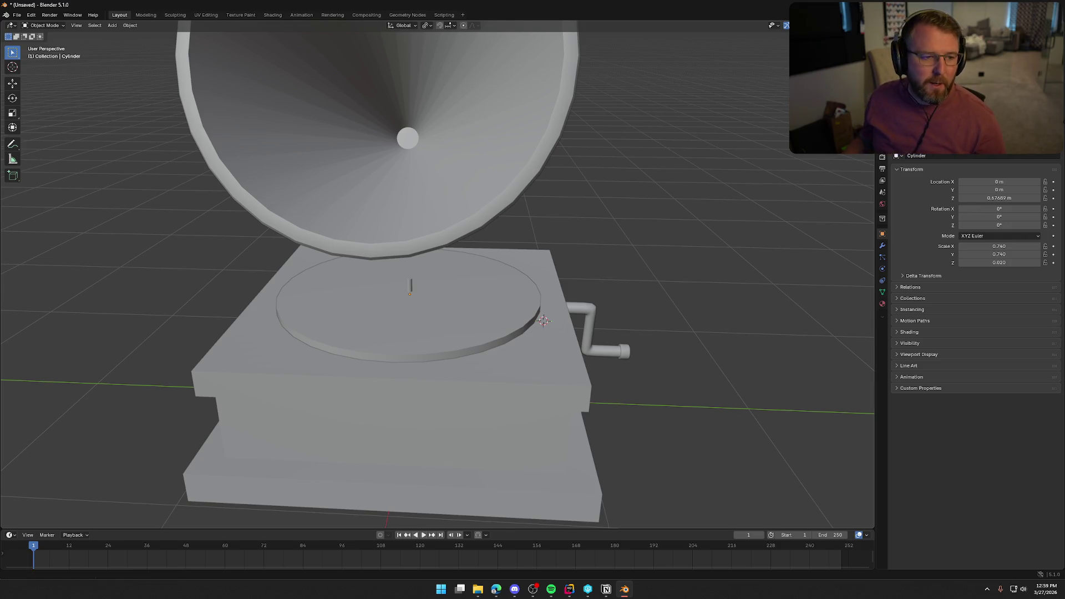
Back in Blender, select the base and then all gramophone objects.
{"action": "key", "text": "alt+Tab"}
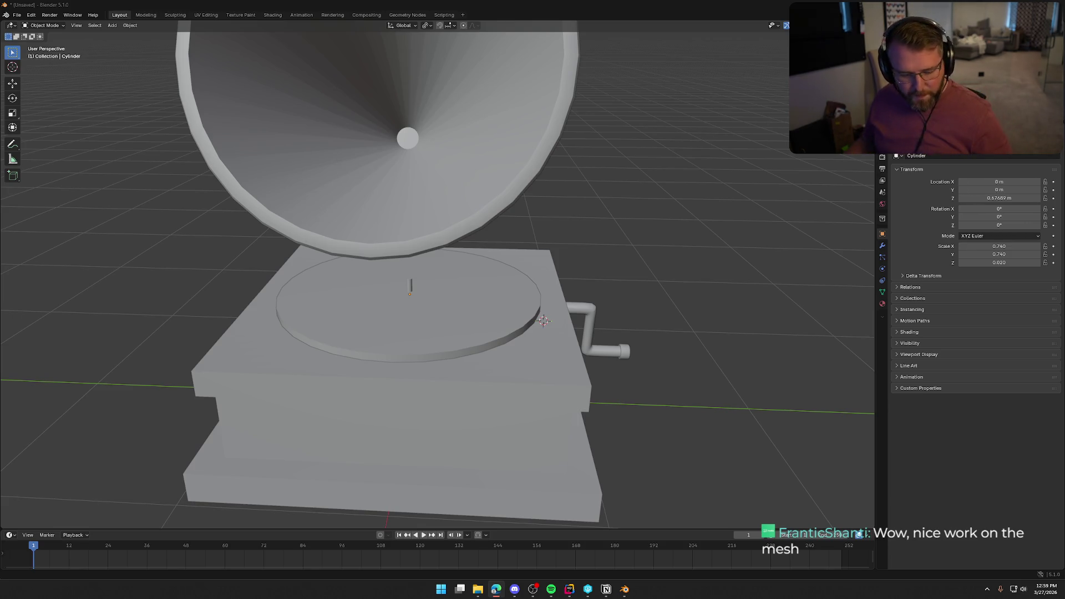
{"action": "scroll", "coordinate": [533, 311], "scroll_direction": "down", "scroll_amount": 5}
{"action": "mouse_move", "coordinate": [532, 312]}
{"action": "middle_mouse_down"}
{"action": "mouse_move", "coordinate": [498, 302]}
{"action": "mouse_move", "coordinate": [555, 298]}
{"action": "mouse_move", "coordinate": [461, 327]}
{"action": "mouse_move", "coordinate": [514, 222]}
{"action": "middle_mouse_up"}
{"action": "scroll", "coordinate": [556, 304], "scroll_direction": "up", "scroll_amount": 5}
{"action": "key", "text": "Tab"}
{"action": "key", "text": "Tab"}
{"action": "left_click", "coordinate": [393, 361]}
{"action": "key", "text": "a"}
{"action": "key", "text": "alt+a"}
{"action": "key", "text": "a"}
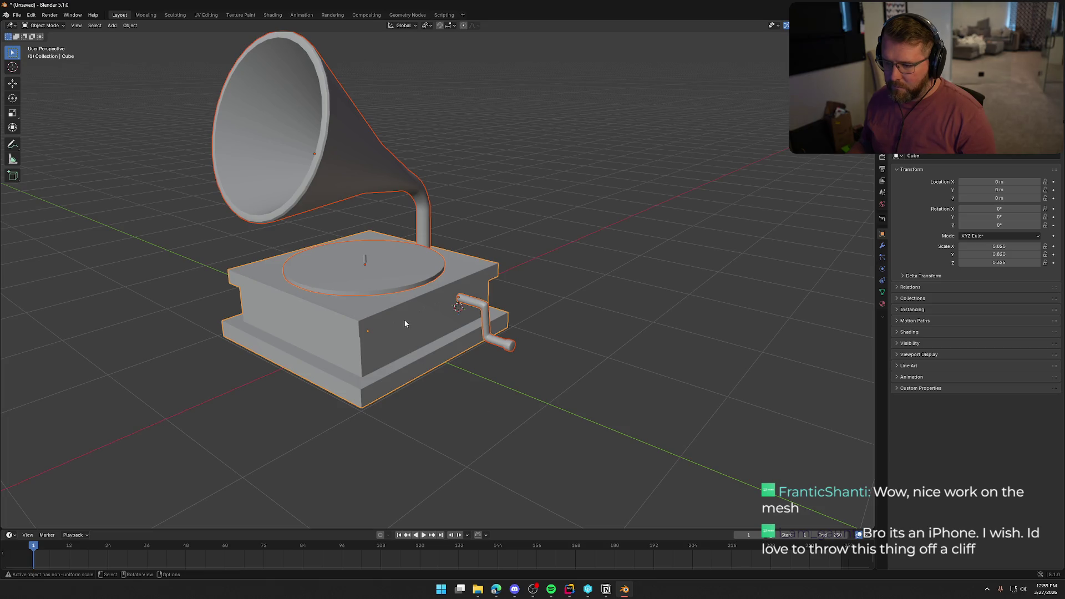
Snap the 3D cursor to the world origin.
{"action": "left_click", "coordinate": [386, 178], "text": "shift"}
{"action": "right_click", "coordinate": [382, 165]}
{"action": "mouse_move", "coordinate": [381, 165]}
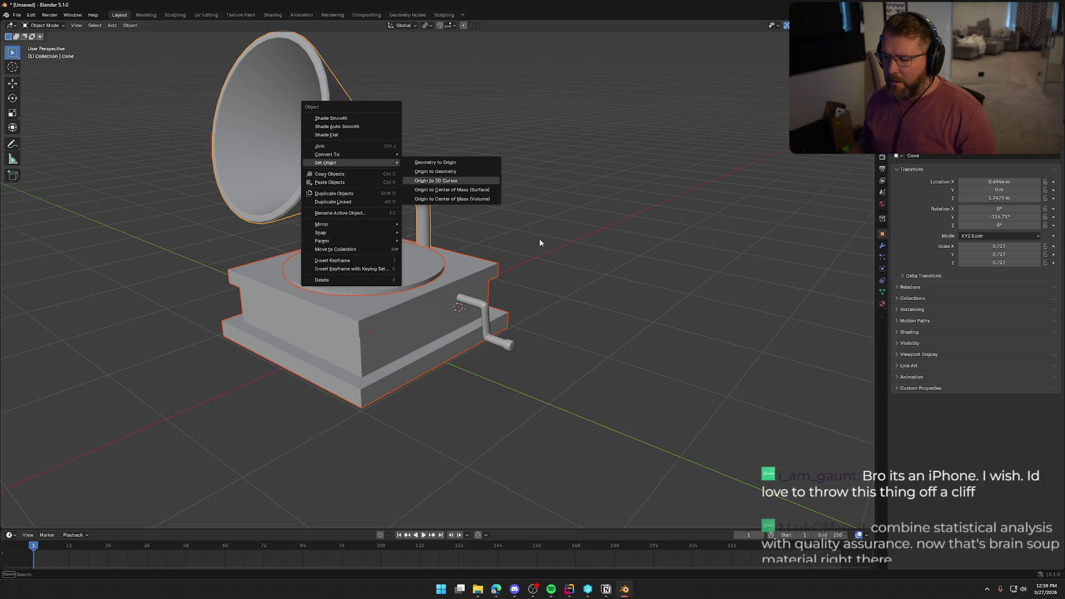
{"action": "key", "text": "Escape"}
{"action": "key", "text": "shift+s"}
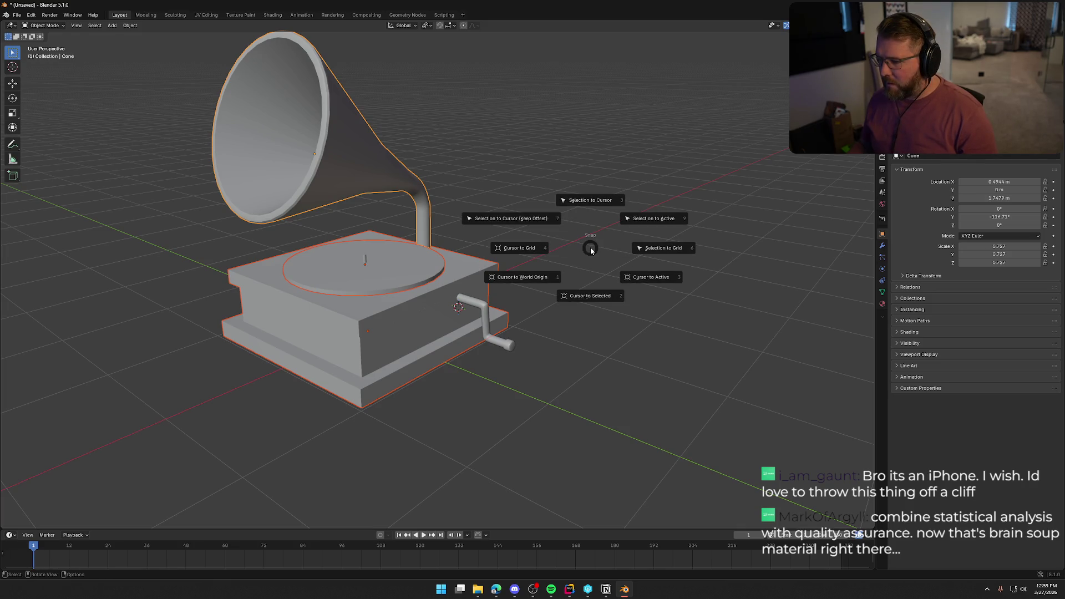
{"action": "left_click", "coordinate": [542, 276]}
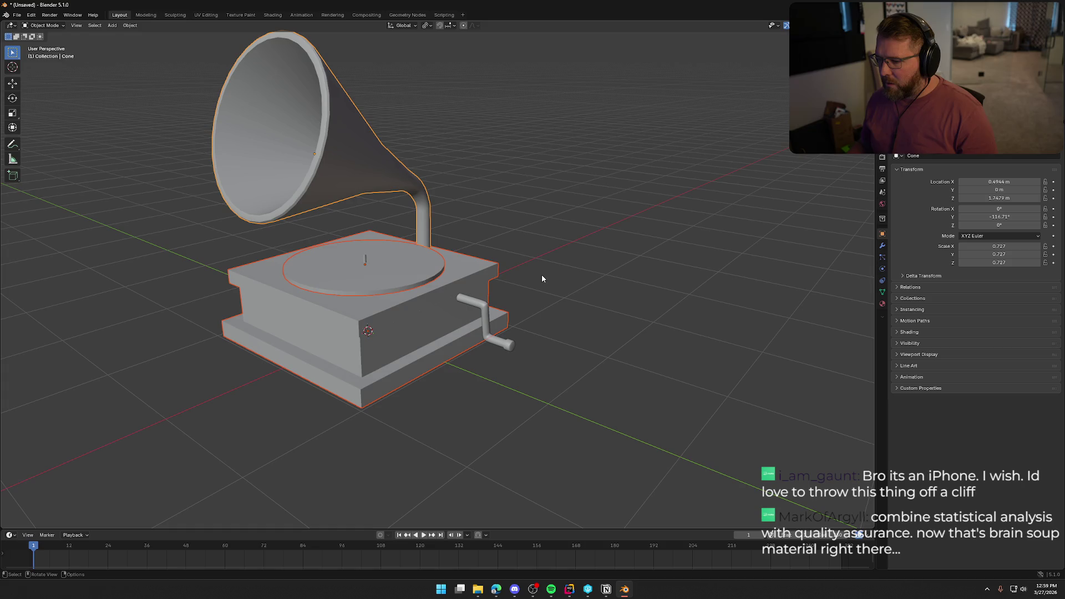
Set the selected parts' origins to the 3D cursor, then select the crank handle.
{"action": "right_click", "coordinate": [357, 129]}
{"action": "mouse_move", "coordinate": [358, 128]}
{"action": "left_click", "coordinate": [430, 147]}
{"action": "left_click", "coordinate": [567, 232]}
{"action": "mouse_move", "coordinate": [567, 232]}
{"action": "middle_mouse_down"}
{"action": "mouse_move", "coordinate": [583, 245]}
{"action": "mouse_move", "coordinate": [666, 239]}
{"action": "mouse_move", "coordinate": [566, 248]}
{"action": "mouse_move", "coordinate": [500, 283]}
{"action": "middle_mouse_up"}
{"action": "left_click", "coordinate": [473, 305]}
{"action": "mouse_move", "coordinate": [557, 299]}
{"action": "middle_mouse_down"}
{"action": "mouse_move", "coordinate": [597, 250]}
{"action": "mouse_move", "coordinate": [626, 252]}
{"action": "middle_mouse_up"}
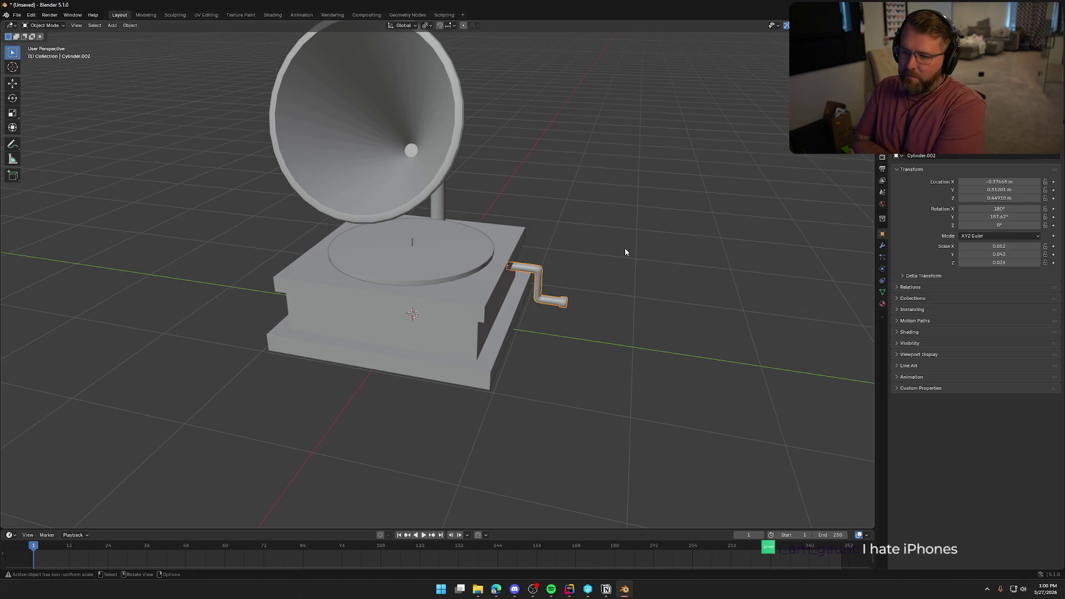
Show the crank's Material Properties and add a new material.
{"action": "middle_click_drag", "start_coordinate": [625, 252], "coordinate": [649, 285]}
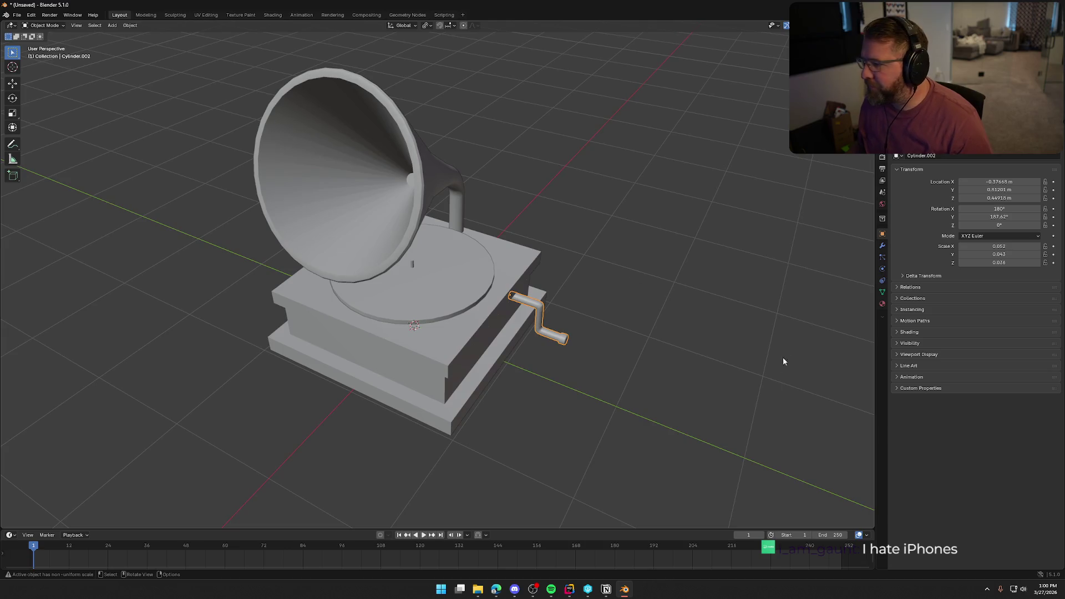
{"action": "left_click", "coordinate": [674, 282]}
{"action": "scroll", "coordinate": [624, 339], "scroll_direction": "up", "scroll_amount": 2}
{"action": "left_click", "coordinate": [883, 303]}
{"action": "left_click", "coordinate": [942, 192]}
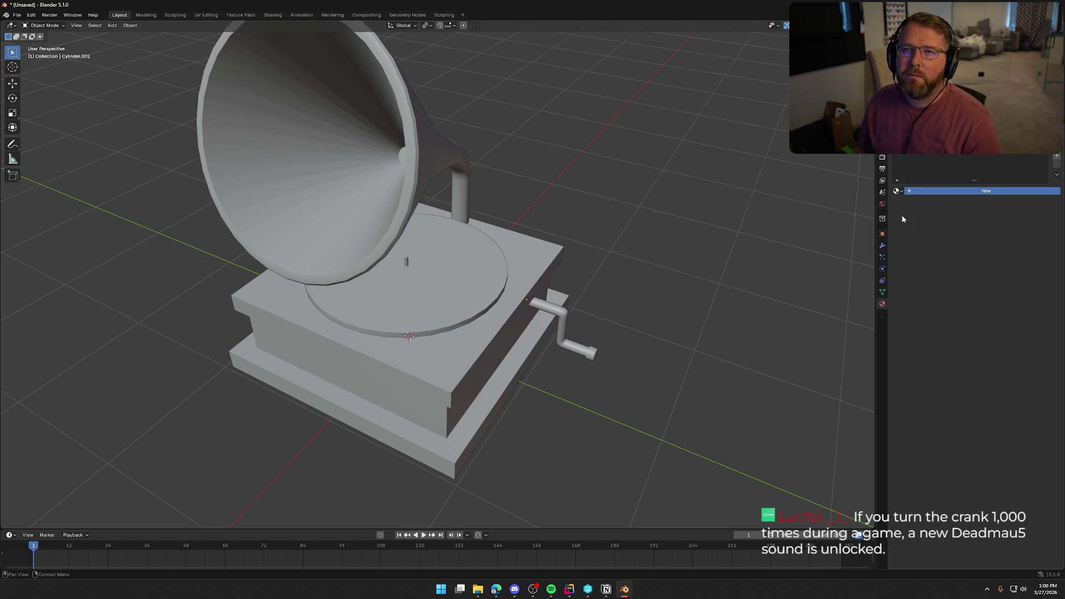
Assign Material.001 to the crank, remove the empty slot, and rename the material BaseMaterial.
{"action": "left_click", "coordinate": [897, 191]}
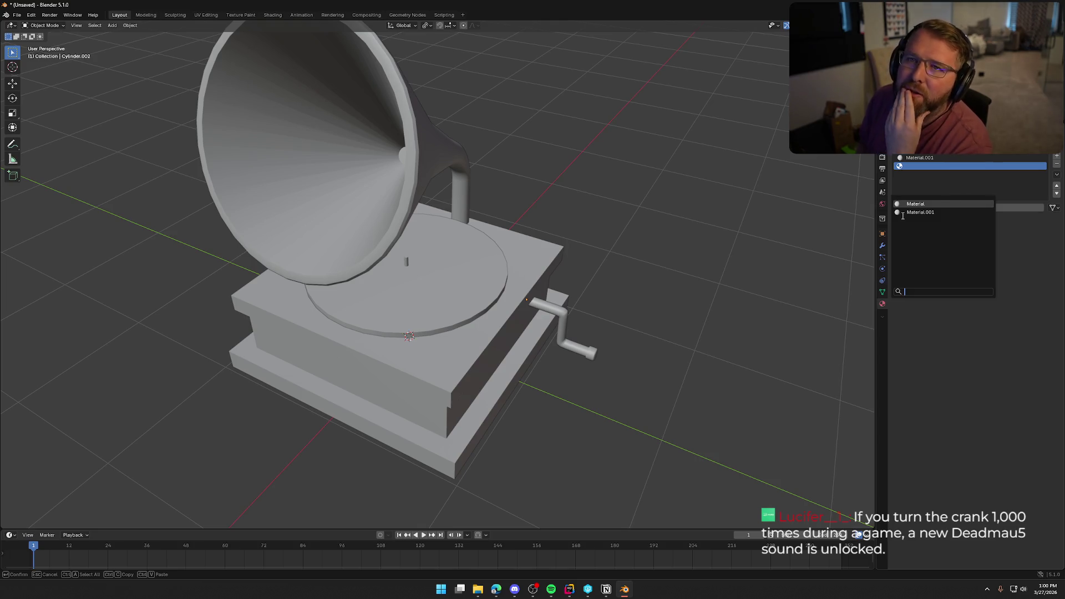
{"action": "left_click", "coordinate": [1058, 164]}
{"action": "left_click", "coordinate": [942, 192]}
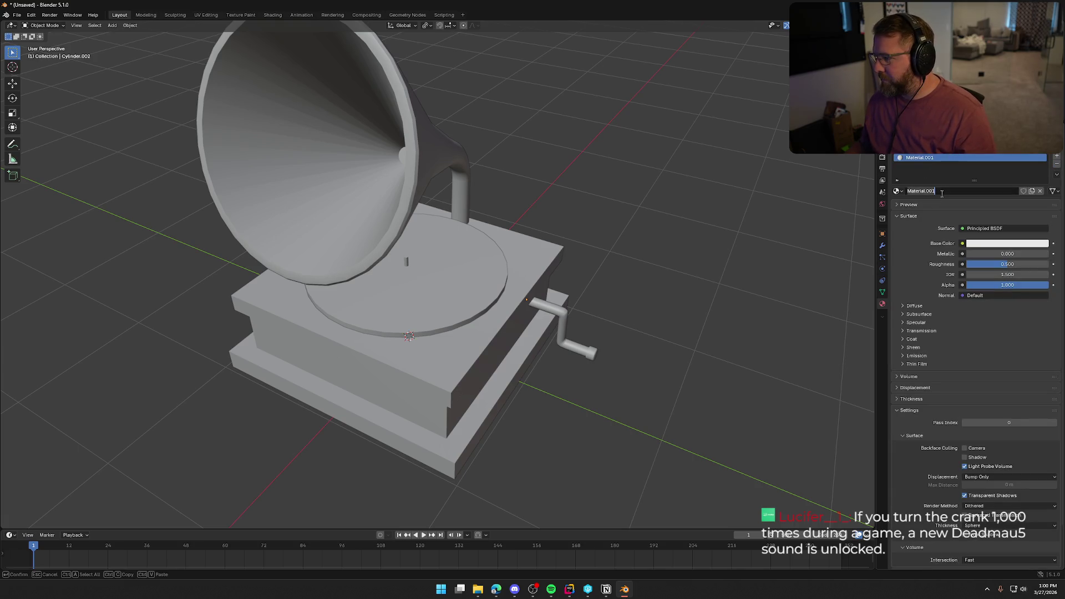
{"action": "key", "text": "BackSpace"}
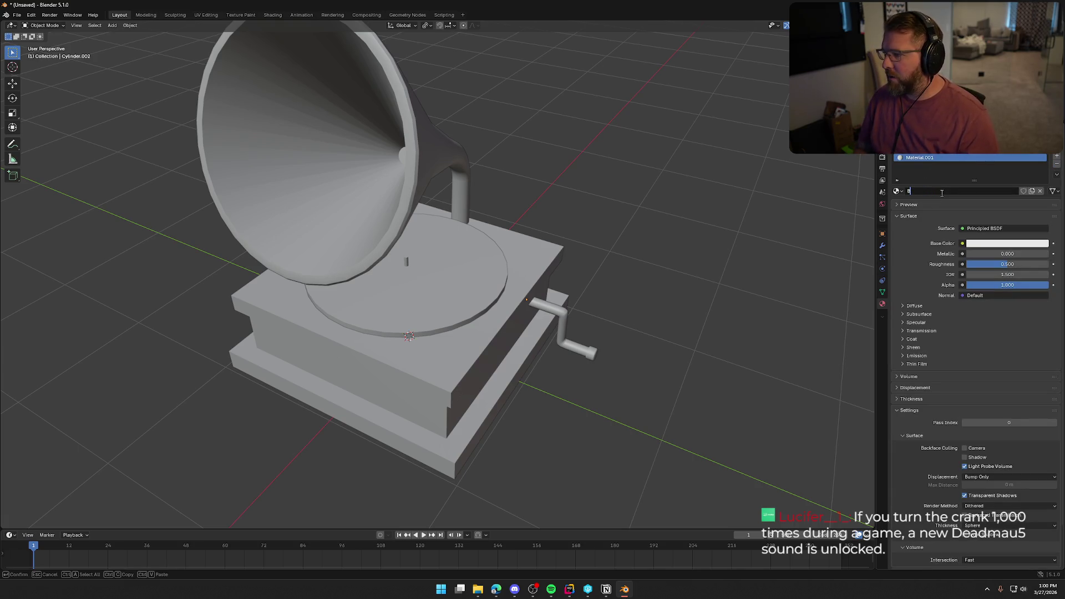
{"action": "key", "text": "Return"}
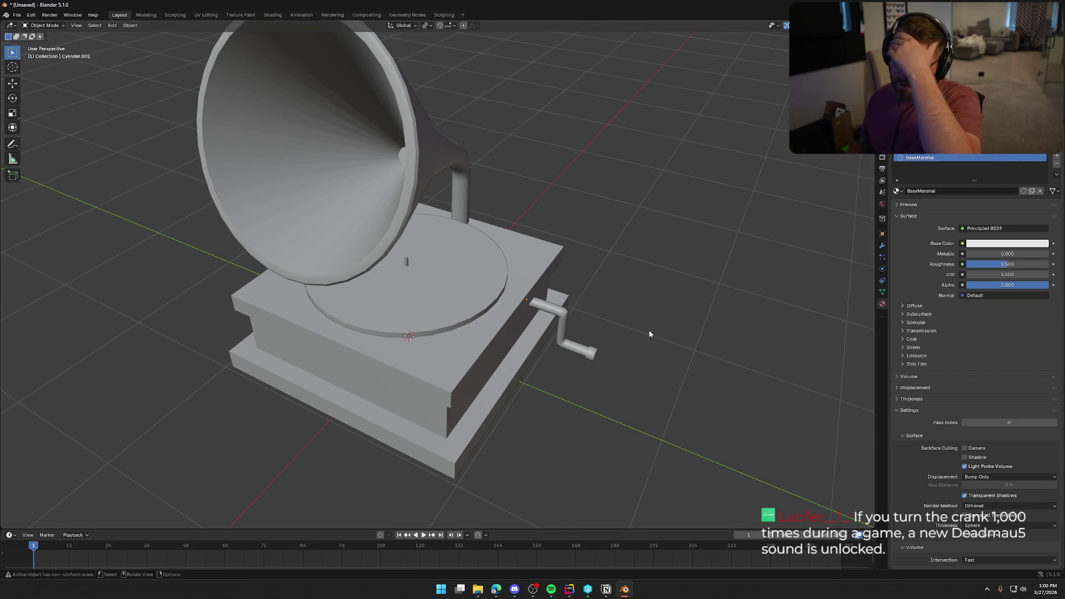
{"action": "scroll", "coordinate": [634, 317], "scroll_direction": "down", "scroll_amount": 2}
{"action": "scroll", "coordinate": [635, 317], "scroll_direction": "down", "scroll_amount": 2}
{"action": "scroll", "coordinate": [610, 294], "scroll_direction": "up", "scroll_amount": 1}
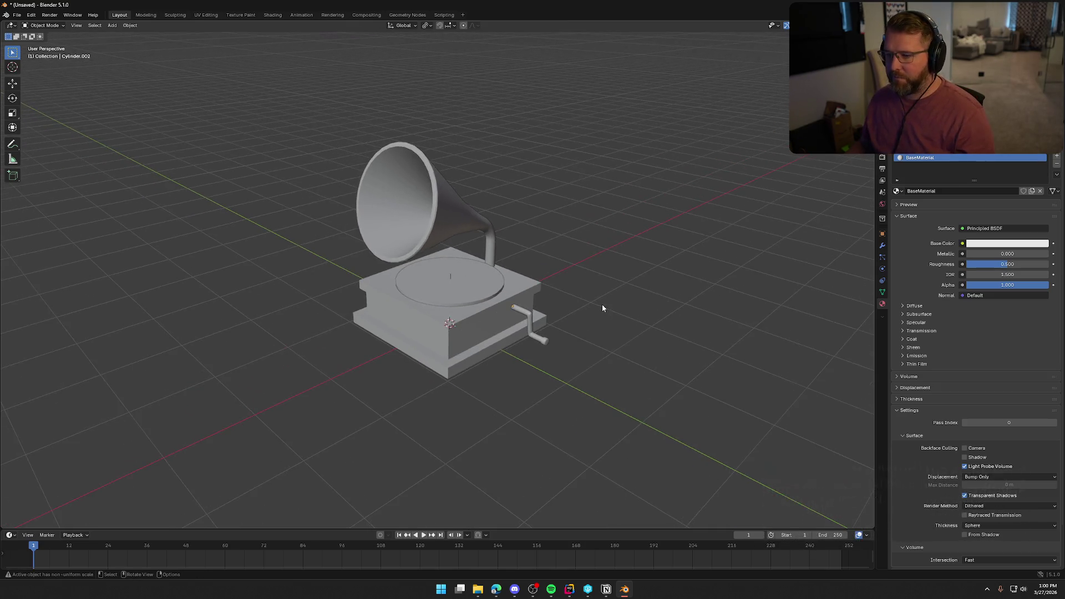
{"action": "scroll", "coordinate": [551, 245], "scroll_direction": "up", "scroll_amount": 2}
{"action": "mouse_move", "coordinate": [561, 290]}
{"action": "middle_mouse_down"}
{"action": "mouse_move", "coordinate": [576, 285]}
{"action": "mouse_move", "coordinate": [582, 252]}
{"action": "mouse_move", "coordinate": [698, 278]}
{"action": "mouse_move", "coordinate": [653, 271]}
{"action": "middle_mouse_up"}
Bevel the edge loop around the horn's rim in Edit Mode.
{"action": "scroll", "coordinate": [470, 152], "scroll_direction": "up", "scroll_amount": 4}
{"action": "left_click", "coordinate": [470, 157]}
{"action": "key", "text": "Tab"}
{"action": "middle_click_drag", "start_coordinate": [476, 158], "coordinate": [298, 224]}
{"action": "key", "text": "2"}
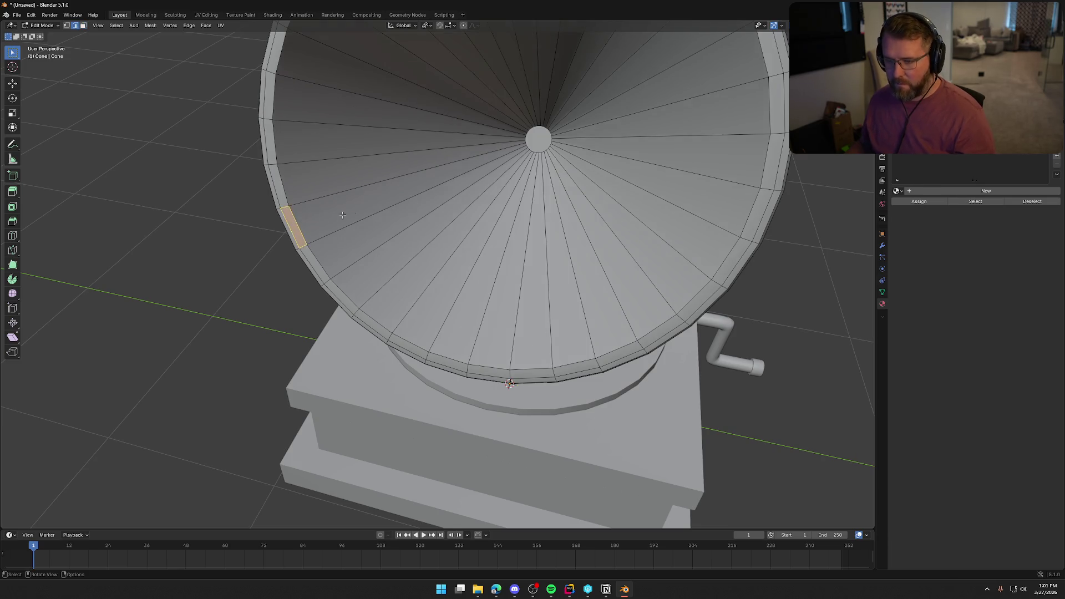
{"action": "left_click", "coordinate": [323, 268], "text": "alt"}
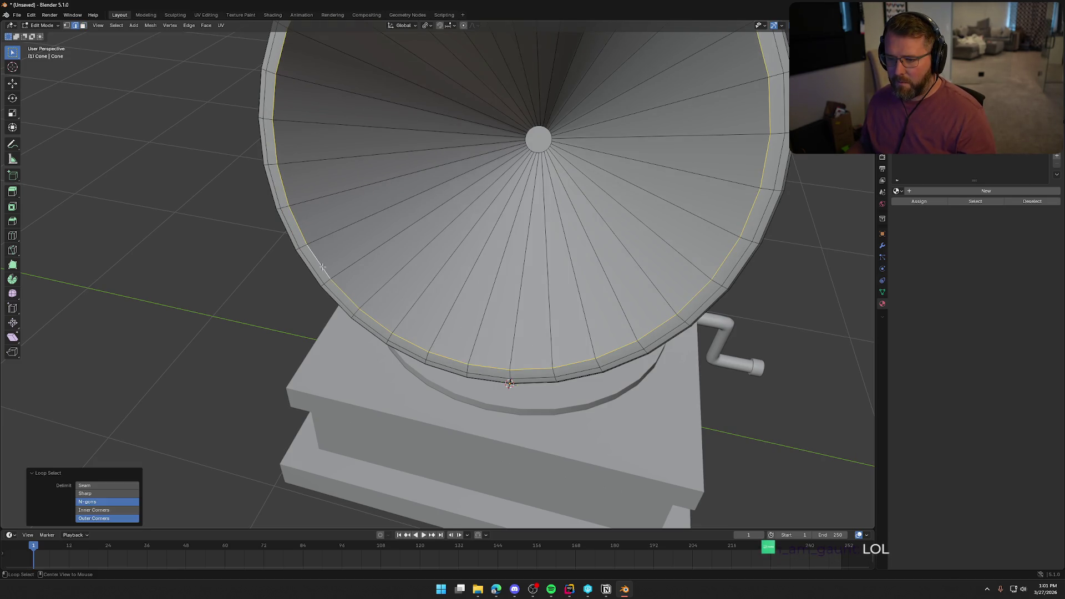
{"action": "key", "text": "ctrl+b"}
{"action": "scroll", "coordinate": [488, 271], "scroll_direction": "up", "scroll_amount": 1}
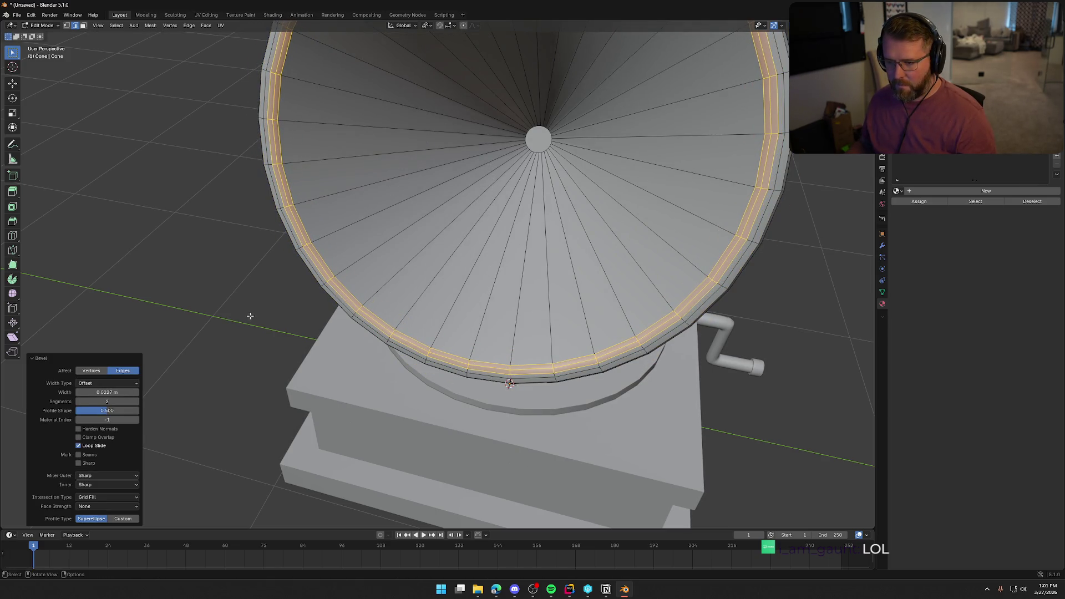
{"action": "key", "text": "Tab"}
{"action": "scroll", "coordinate": [250, 312], "scroll_direction": "down", "scroll_amount": 5}
{"action": "mouse_move", "coordinate": [254, 314]}
{"action": "middle_mouse_down"}
{"action": "mouse_move", "coordinate": [331, 302]}
{"action": "mouse_move", "coordinate": [222, 302]}
{"action": "middle_mouse_up"}
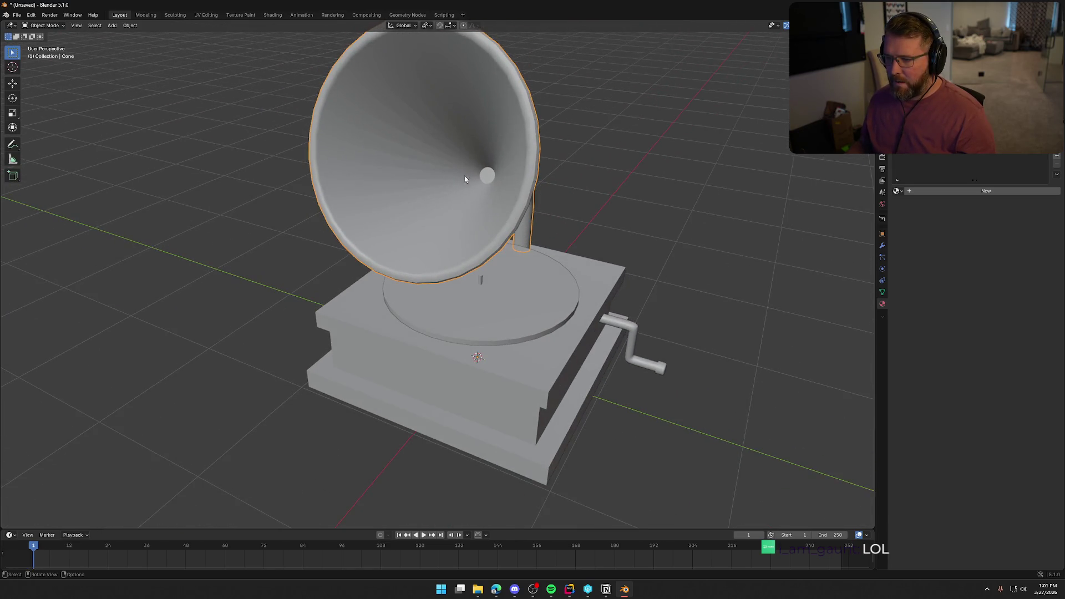
Loop-cut a new edge loop inside the horn's bell, slid close to its narrow throat.
{"action": "key", "text": "KP_Decimal"}
{"action": "scroll", "coordinate": [480, 222], "scroll_direction": "up", "scroll_amount": 2}
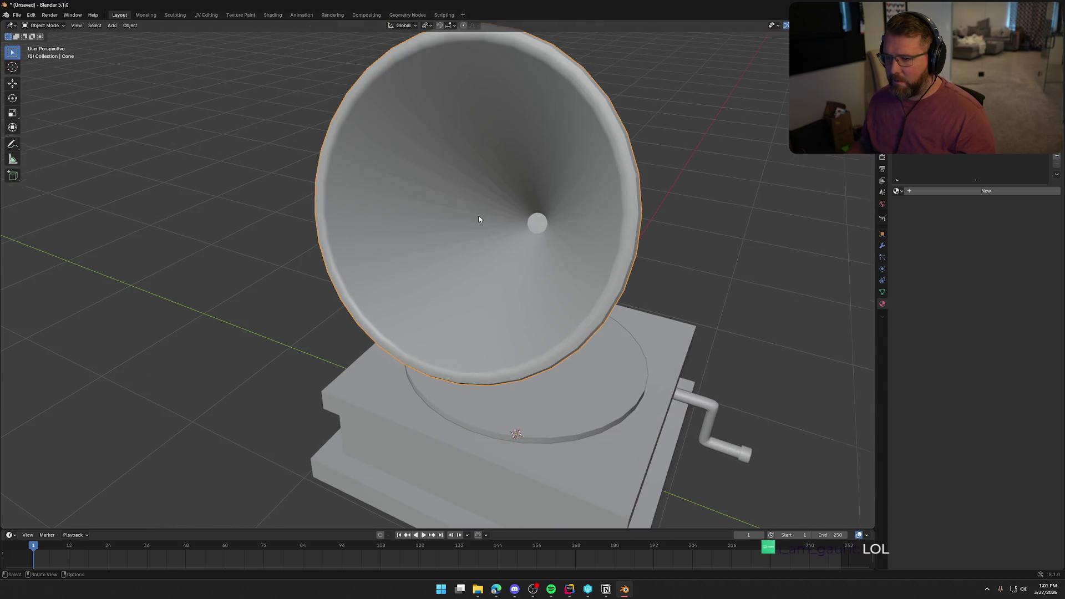
{"action": "key", "text": "Tab"}
{"action": "key", "text": "ctrl+r"}
{"action": "left_click", "coordinate": [455, 194]}
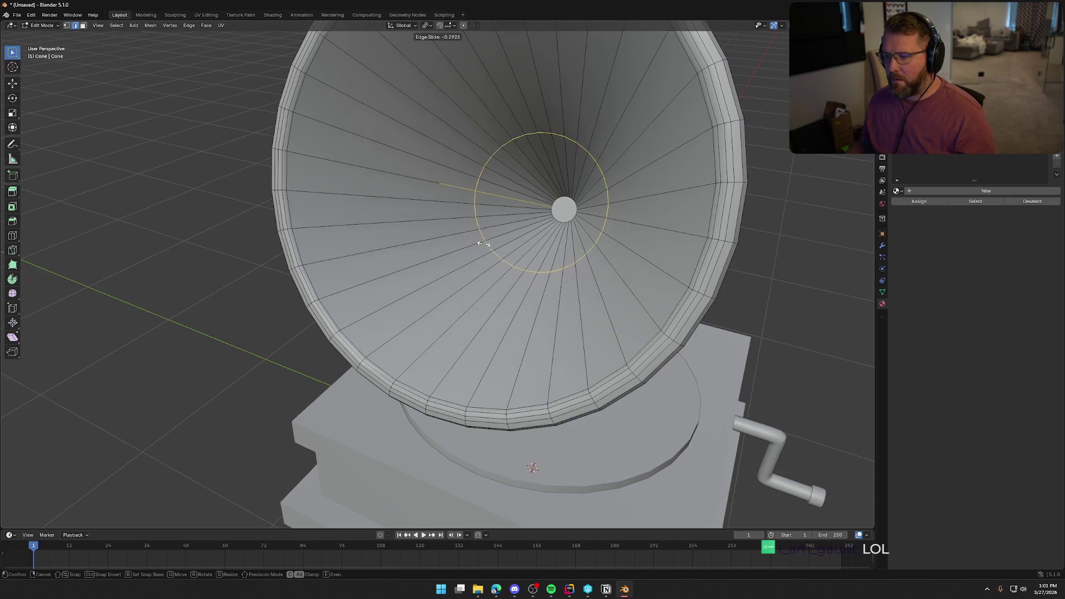
{"action": "left_click", "coordinate": [459, 202]}
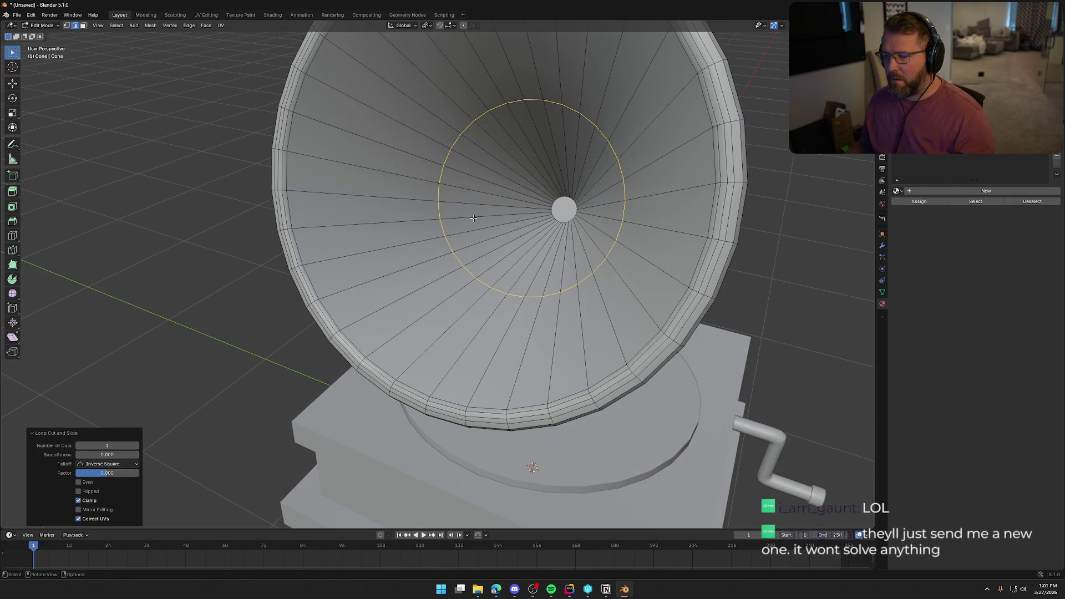
{"action": "left_click", "coordinate": [223, 220]}
{"action": "key", "text": "Tab"}
{"action": "mouse_move", "coordinate": [226, 225]}
{"action": "middle_mouse_down"}
{"action": "mouse_move", "coordinate": [269, 230]}
{"action": "mouse_move", "coordinate": [231, 228]}
{"action": "mouse_move", "coordinate": [297, 217]}
{"action": "middle_mouse_up"}
{"action": "scroll", "coordinate": [255, 227], "scroll_direction": "down", "scroll_amount": 4}
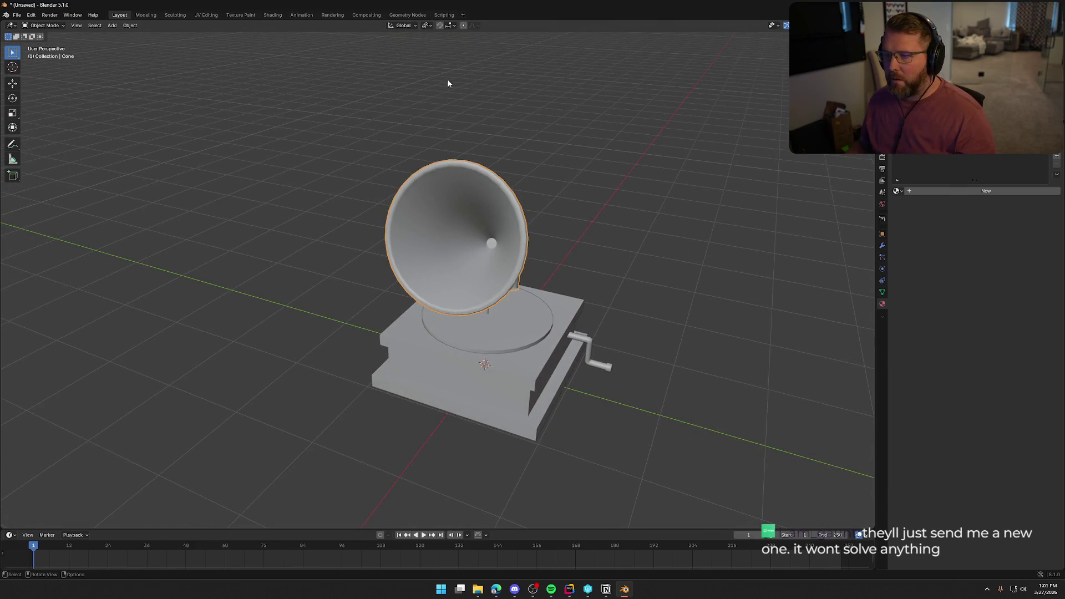
Enable the Face Orientation overlay in the viewport.
{"action": "left_click", "coordinate": [868, 25]}
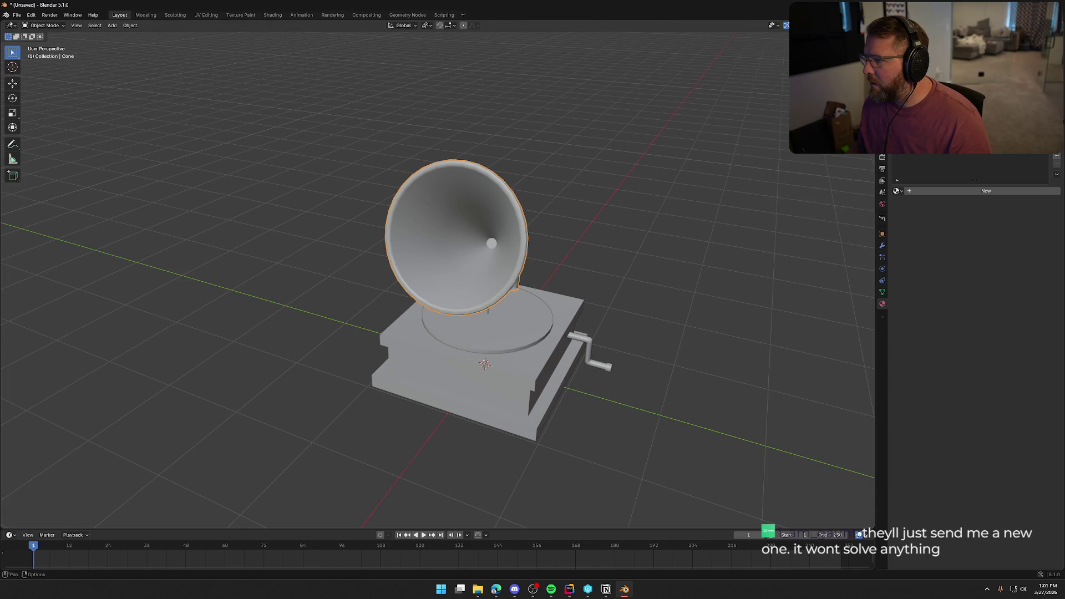
{"action": "left_click", "coordinate": [811, 25]}
{"action": "left_click", "coordinate": [758, 200]}
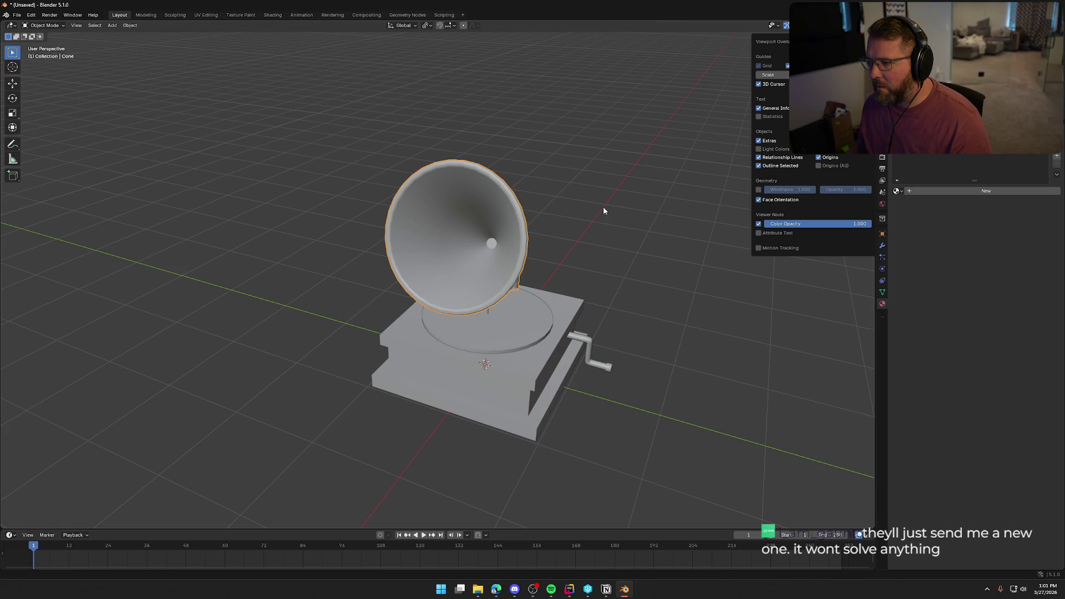
Switch to Material Preview shading and orbit to a low side view of the gramophone.
{"action": "key", "text": "Tab"}
{"action": "middle_click_drag", "start_coordinate": [625, 214], "coordinate": [679, 203]}
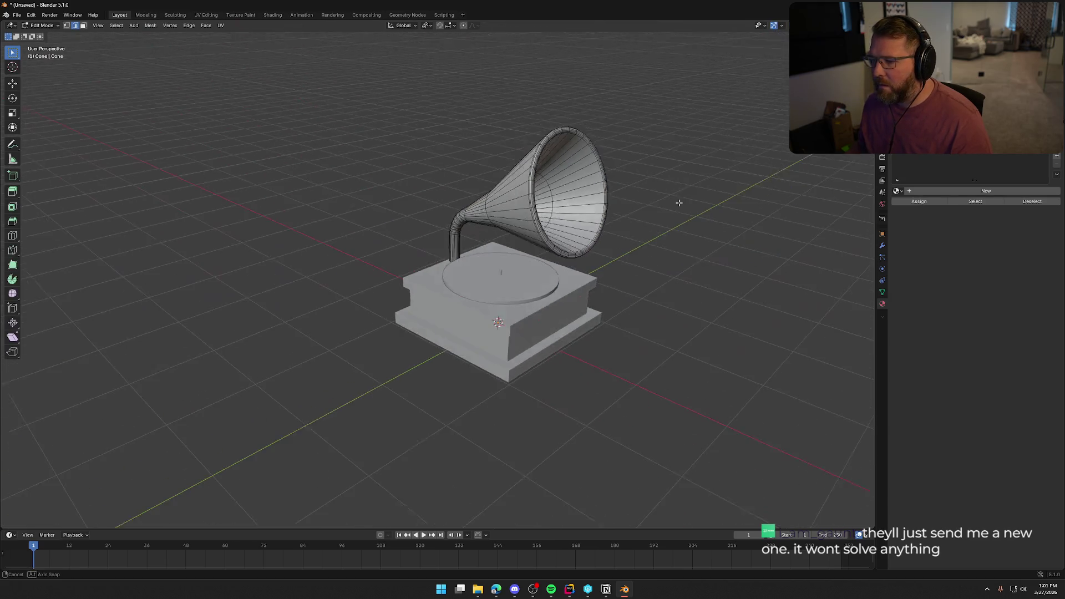
{"action": "key", "text": "Tab"}
{"action": "scroll", "coordinate": [685, 197], "scroll_direction": "up", "scroll_amount": 3}
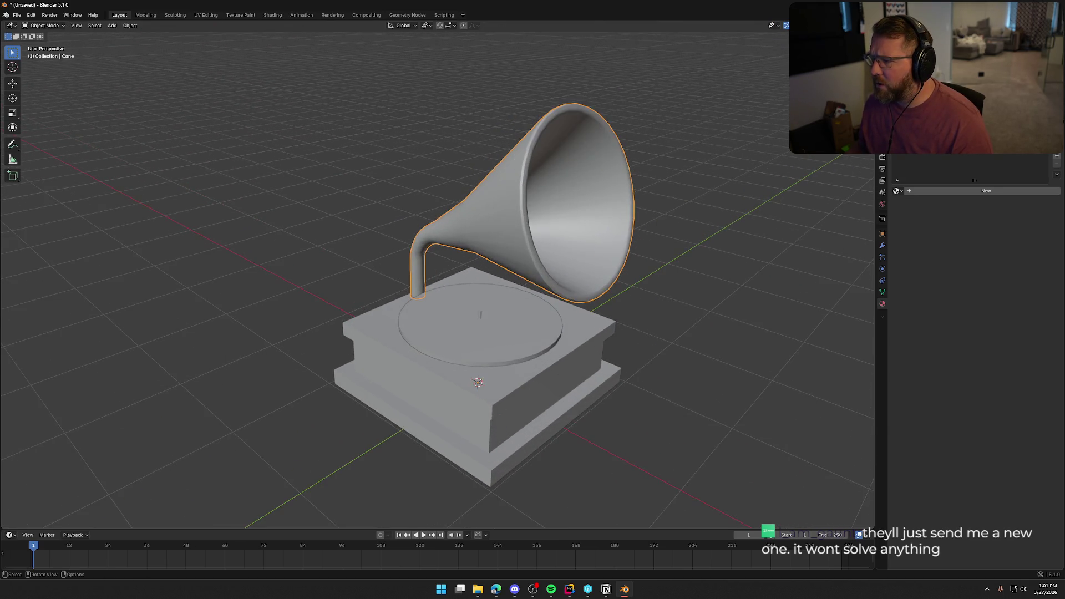
{"action": "left_click", "coordinate": [839, 25]}
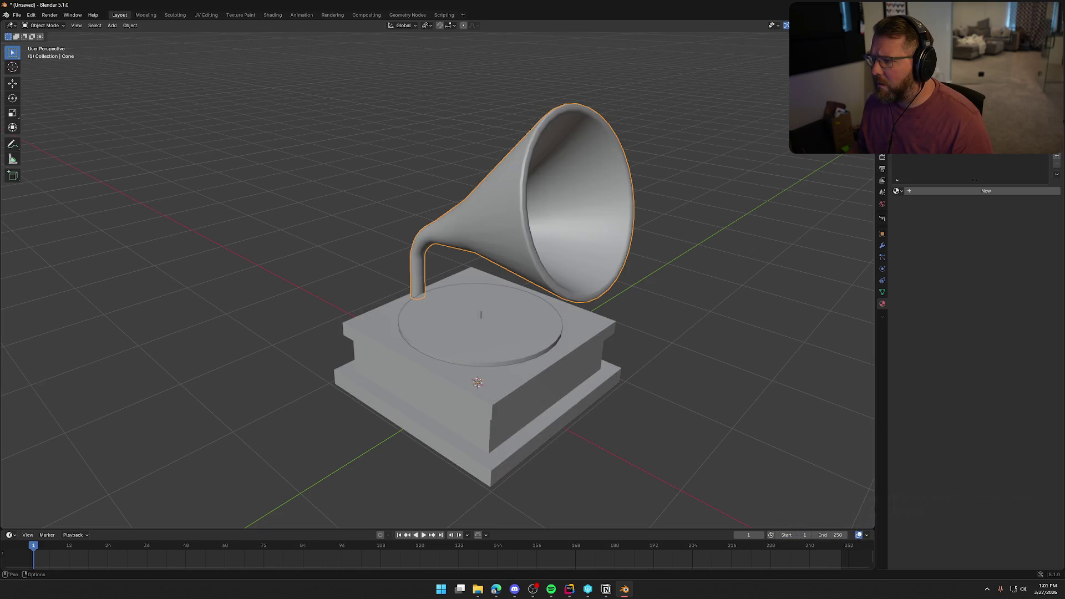
{"action": "left_click", "coordinate": [793, 25]}
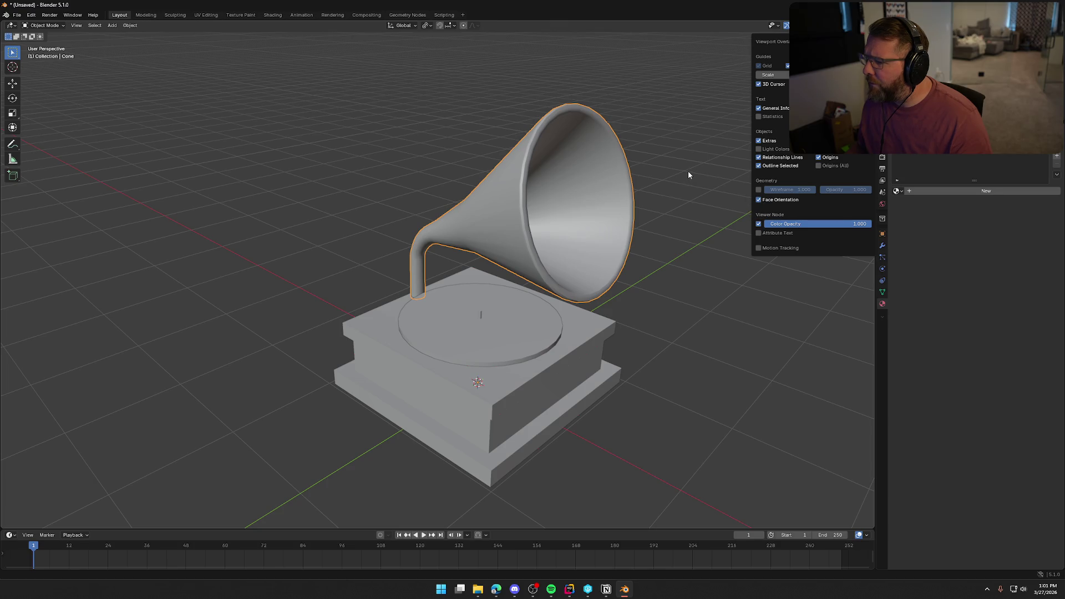
{"action": "mouse_move", "coordinate": [689, 175]}
{"action": "middle_mouse_down"}
{"action": "mouse_move", "coordinate": [704, 203]}
{"action": "mouse_move", "coordinate": [720, 160]}
{"action": "mouse_move", "coordinate": [638, 162]}
{"action": "mouse_move", "coordinate": [642, 206]}
{"action": "mouse_move", "coordinate": [653, 208]}
{"action": "middle_mouse_up"}
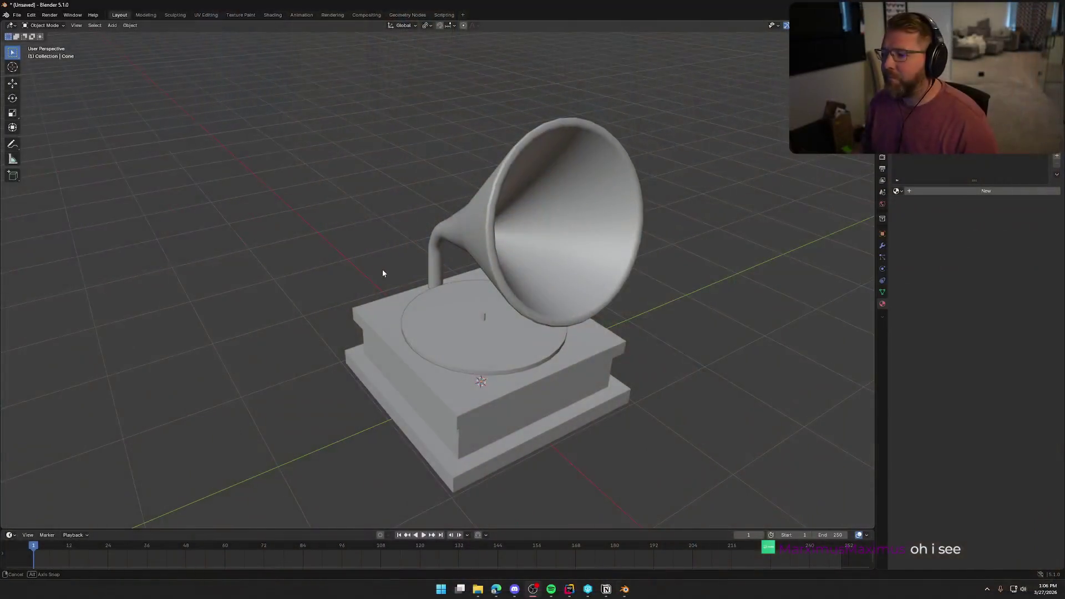
{"action": "mouse_move", "coordinate": [382, 274]}
{"action": "middle_mouse_down"}
{"action": "mouse_move", "coordinate": [409, 281]}
{"action": "mouse_move", "coordinate": [394, 258]}
{"action": "mouse_move", "coordinate": [640, 241]}
{"action": "mouse_move", "coordinate": [543, 253]}
{"action": "mouse_move", "coordinate": [440, 235]}
{"action": "mouse_move", "coordinate": [497, 277]}
{"action": "mouse_move", "coordinate": [426, 295]}
{"action": "mouse_move", "coordinate": [366, 292]}
{"action": "mouse_move", "coordinate": [441, 281]}
{"action": "mouse_move", "coordinate": [425, 273]}
{"action": "mouse_move", "coordinate": [461, 277]}
{"action": "middle_mouse_up"}
Check the crank's material, then assign BaseMaterial to the gramophone base.
{"action": "left_click", "coordinate": [419, 178]}
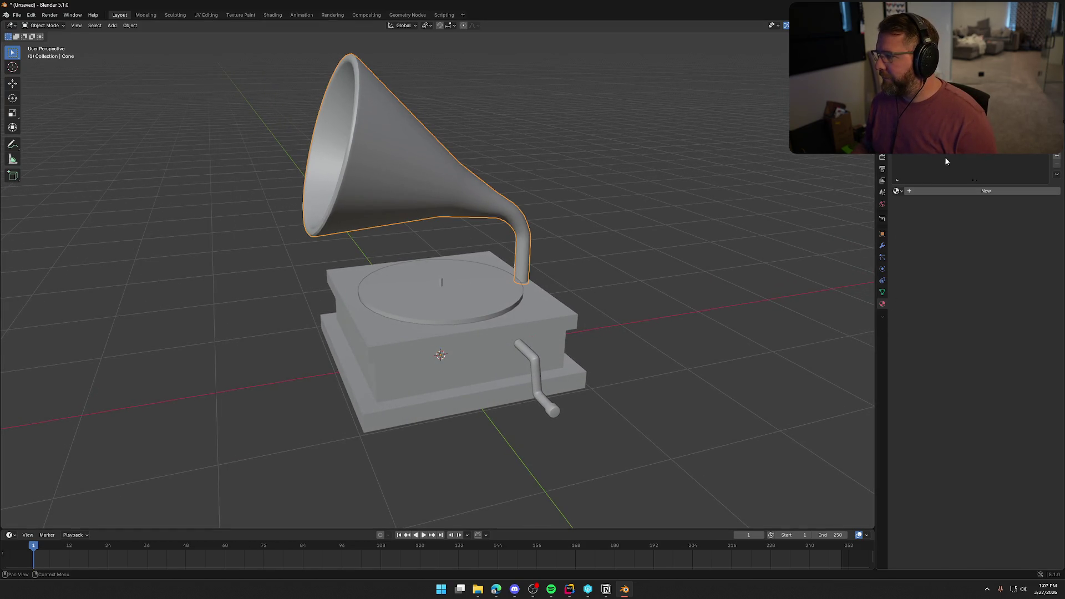
{"action": "left_click", "coordinate": [441, 309]}
{"action": "left_click", "coordinate": [566, 384]}
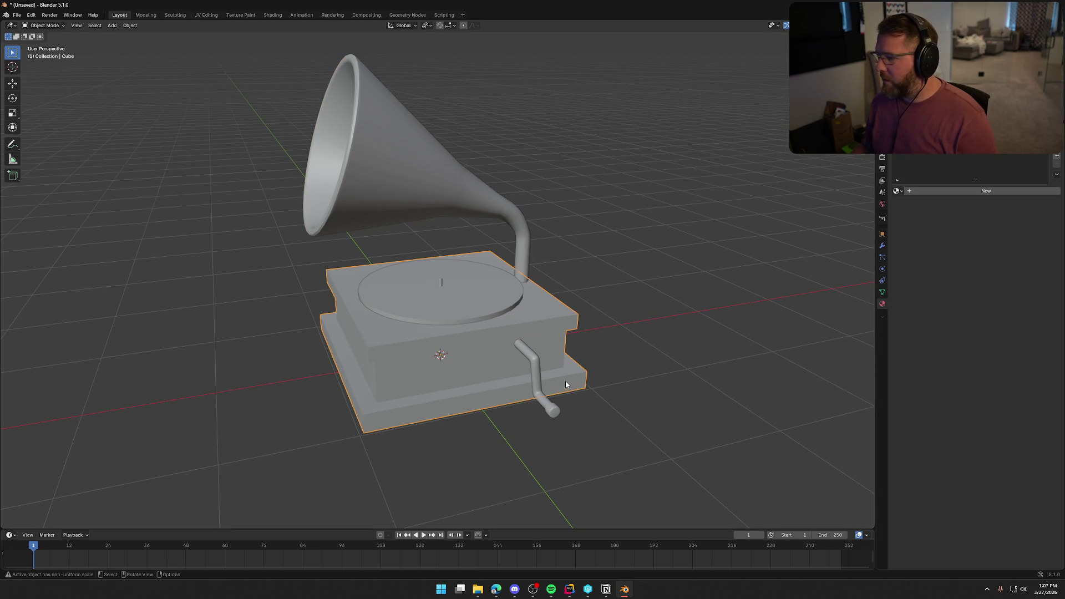
{"action": "left_click", "coordinate": [536, 361]}
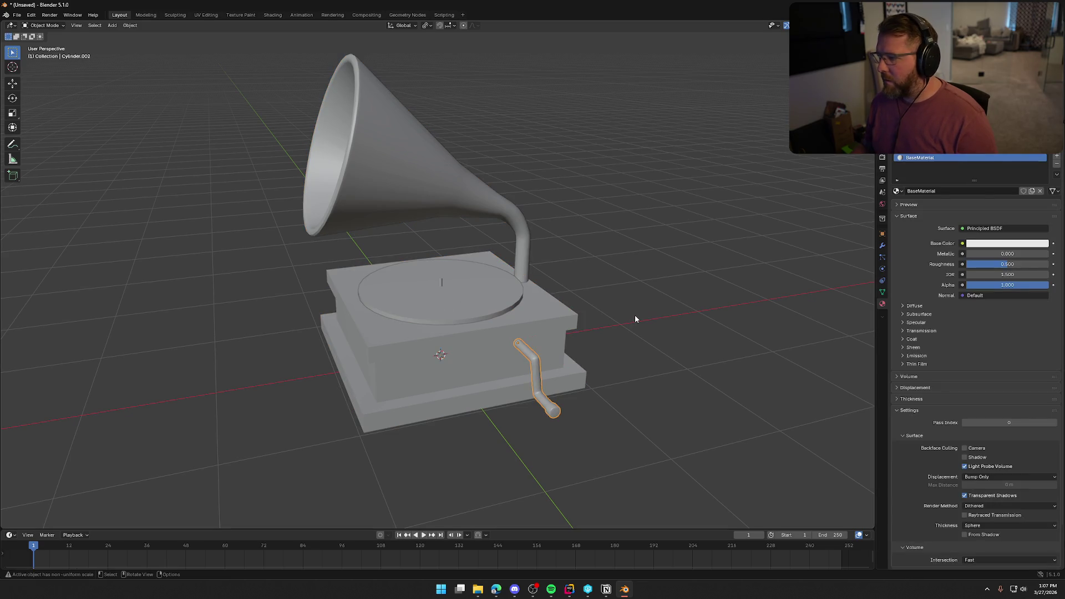
{"action": "left_click", "coordinate": [385, 373]}
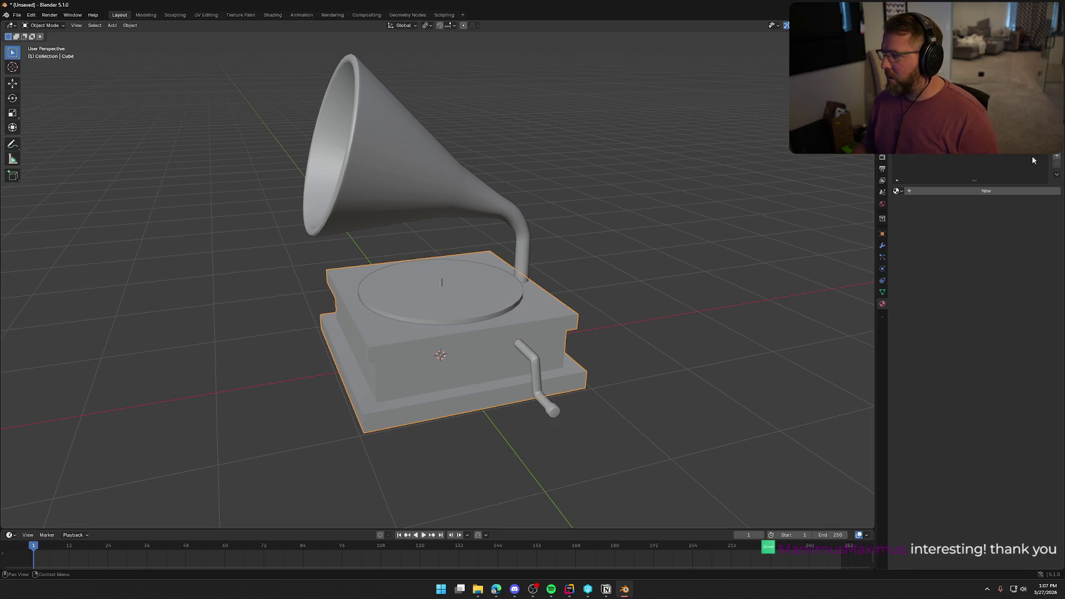
{"action": "left_click", "coordinate": [899, 191]}
{"action": "left_click", "coordinate": [914, 209]}
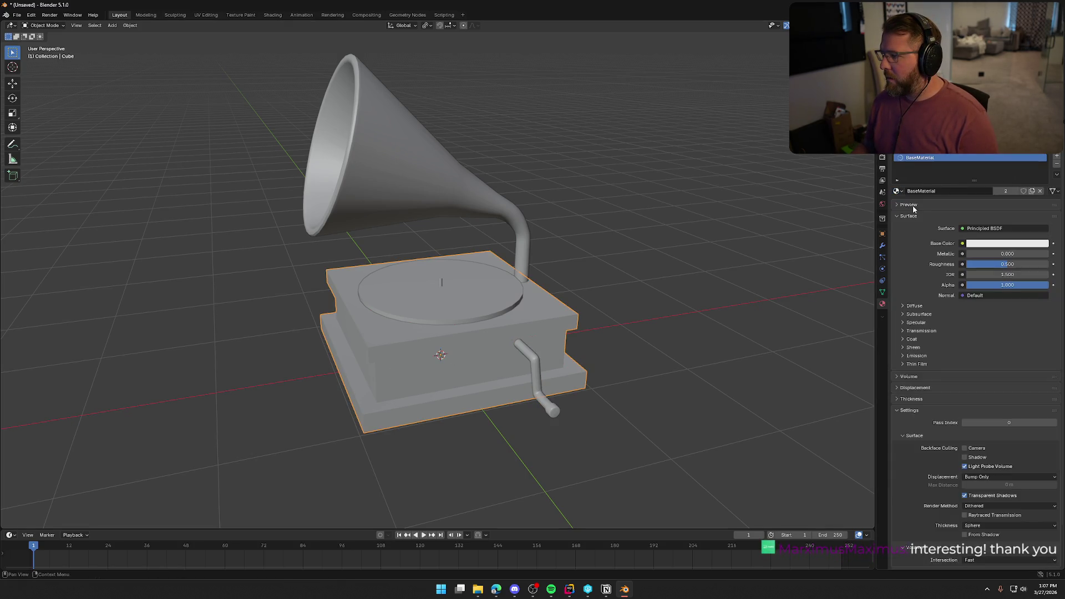
Assign BaseMaterial to the turntable disc and the horn.
{"action": "left_click", "coordinate": [474, 305]}
{"action": "left_click", "coordinate": [898, 191]}
{"action": "left_click", "coordinate": [910, 207]}
{"action": "left_click", "coordinate": [423, 178]}
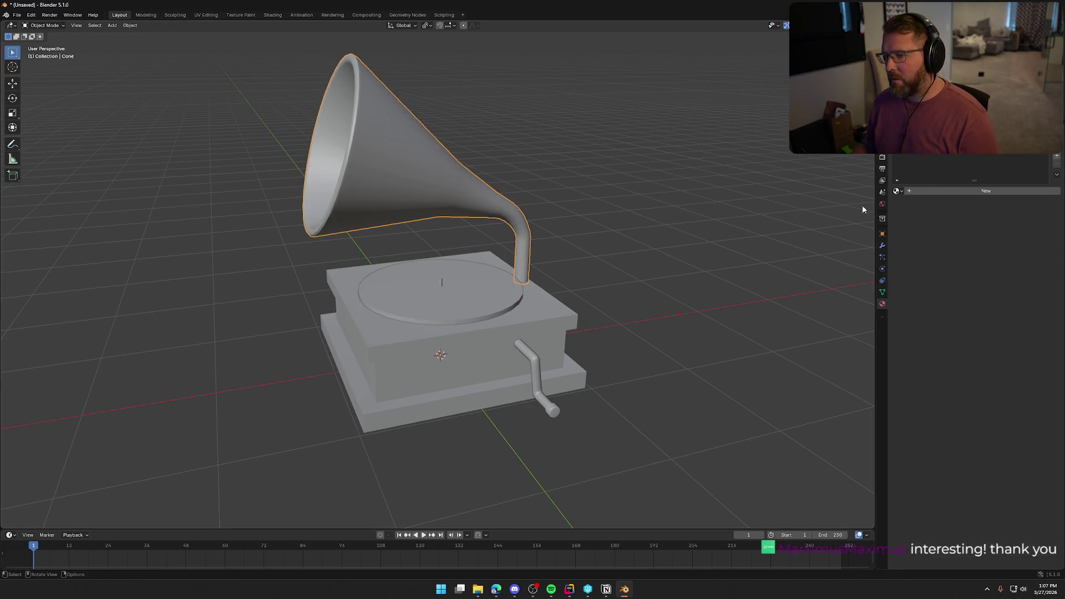
{"action": "left_click", "coordinate": [899, 191]}
{"action": "left_click", "coordinate": [908, 205]}
{"action": "middle_click_drag", "start_coordinate": [591, 255], "coordinate": [647, 258]}
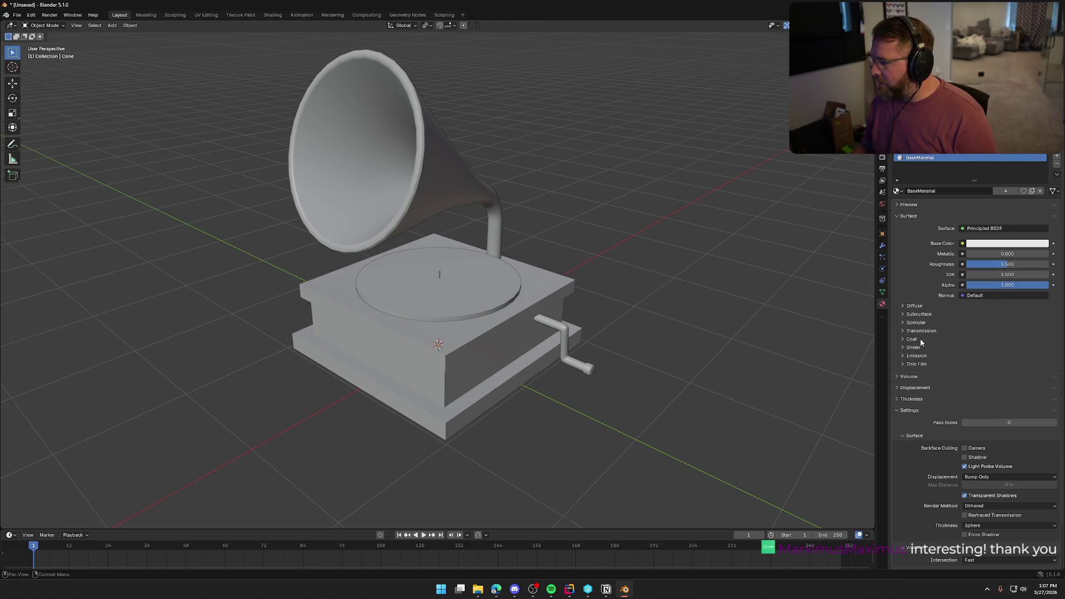
Drive BaseMaterial's Base Color with an Image Texture, then bring up the TrailNError code editor.
{"action": "left_click", "coordinate": [962, 244]}
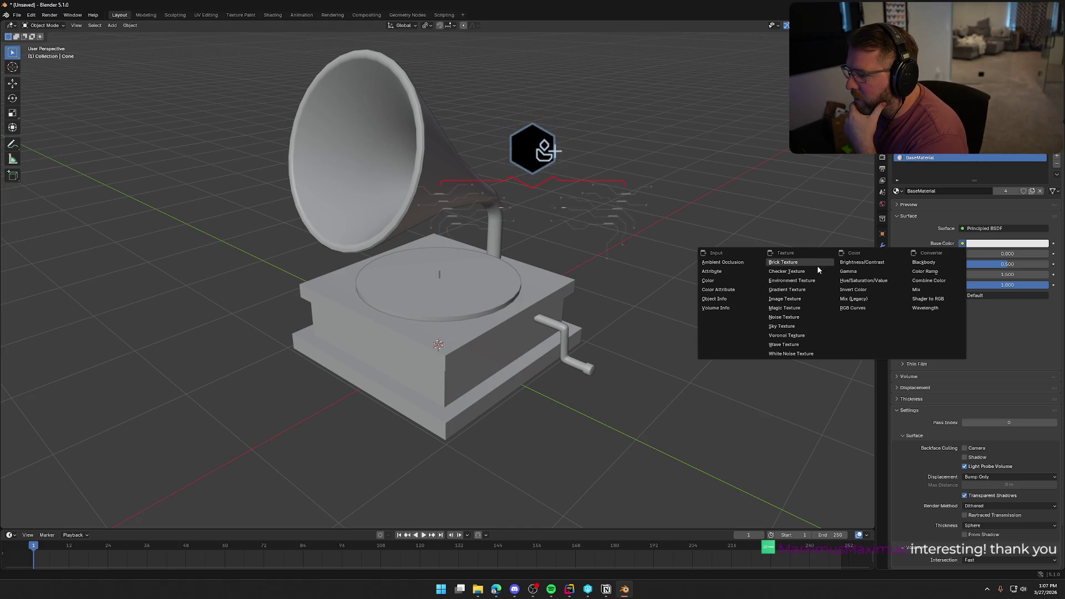
{"action": "left_click", "coordinate": [815, 301]}
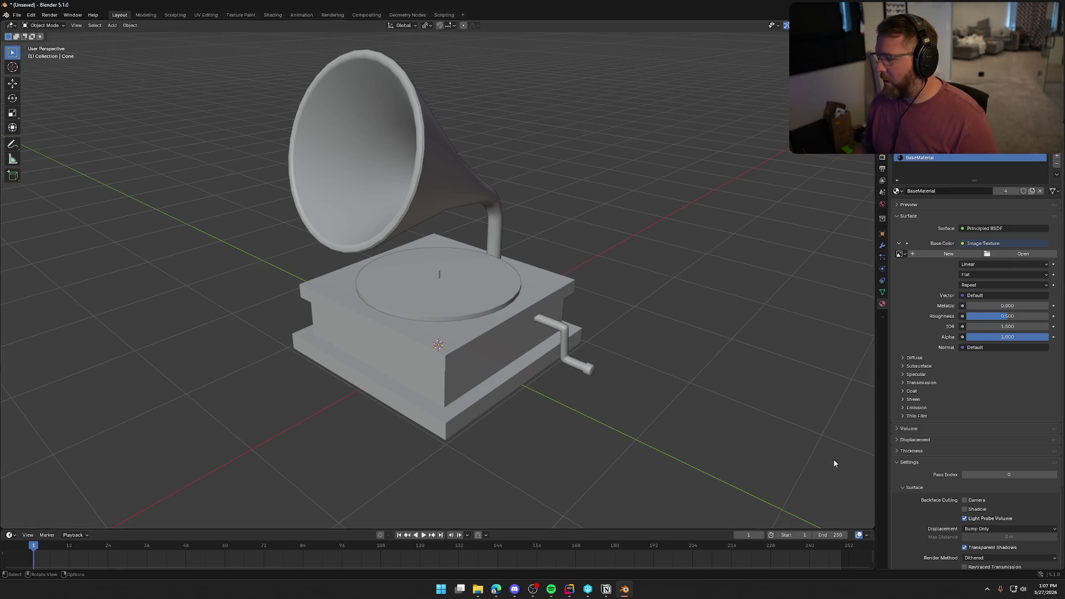
{"action": "mouse_move", "coordinate": [478, 589]}
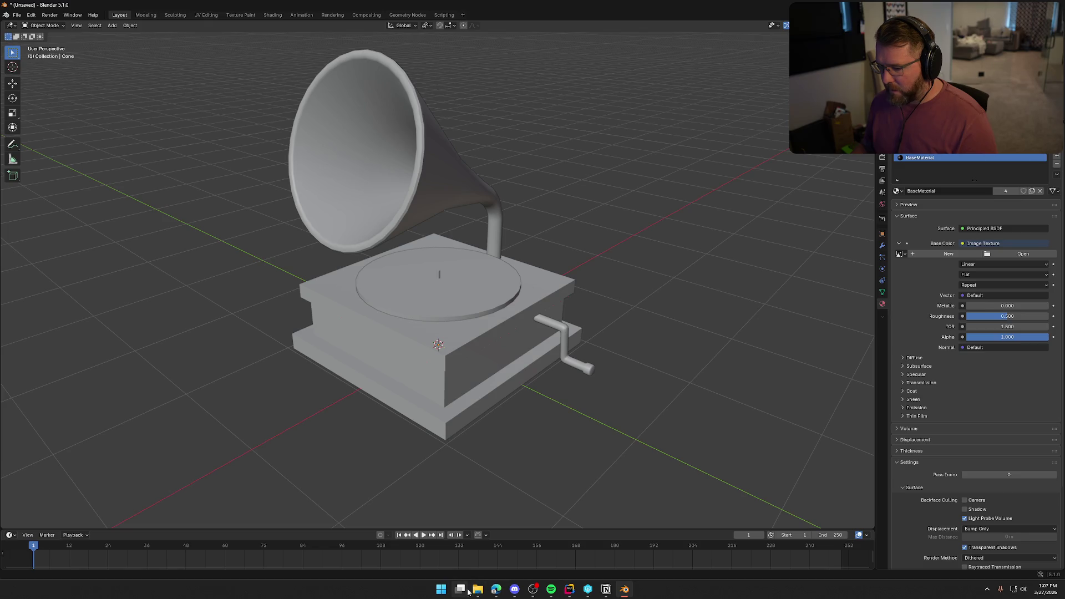
{"action": "left_click", "coordinate": [570, 589]}
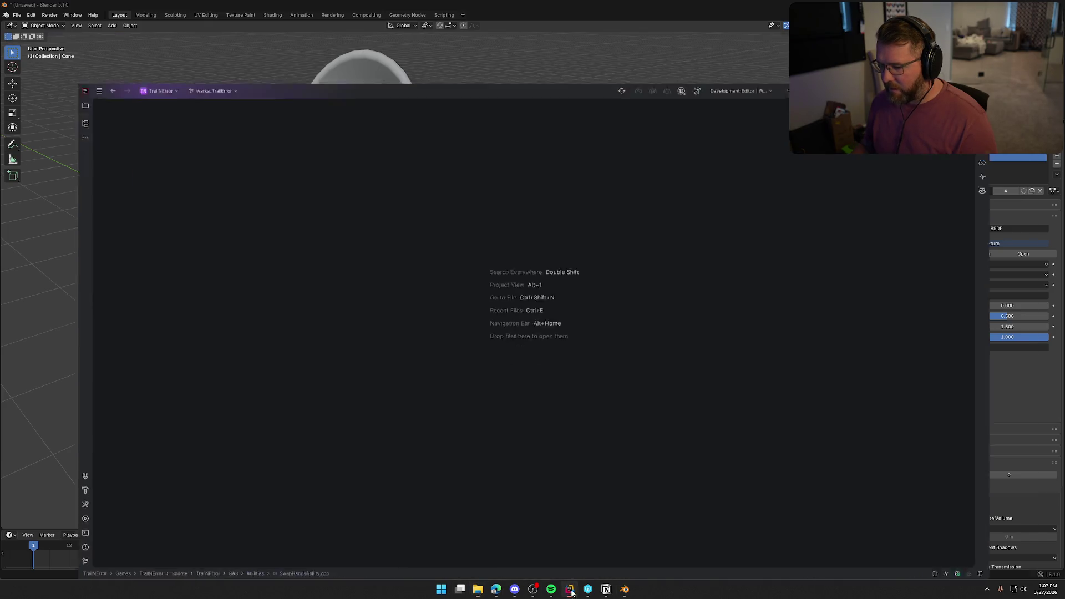